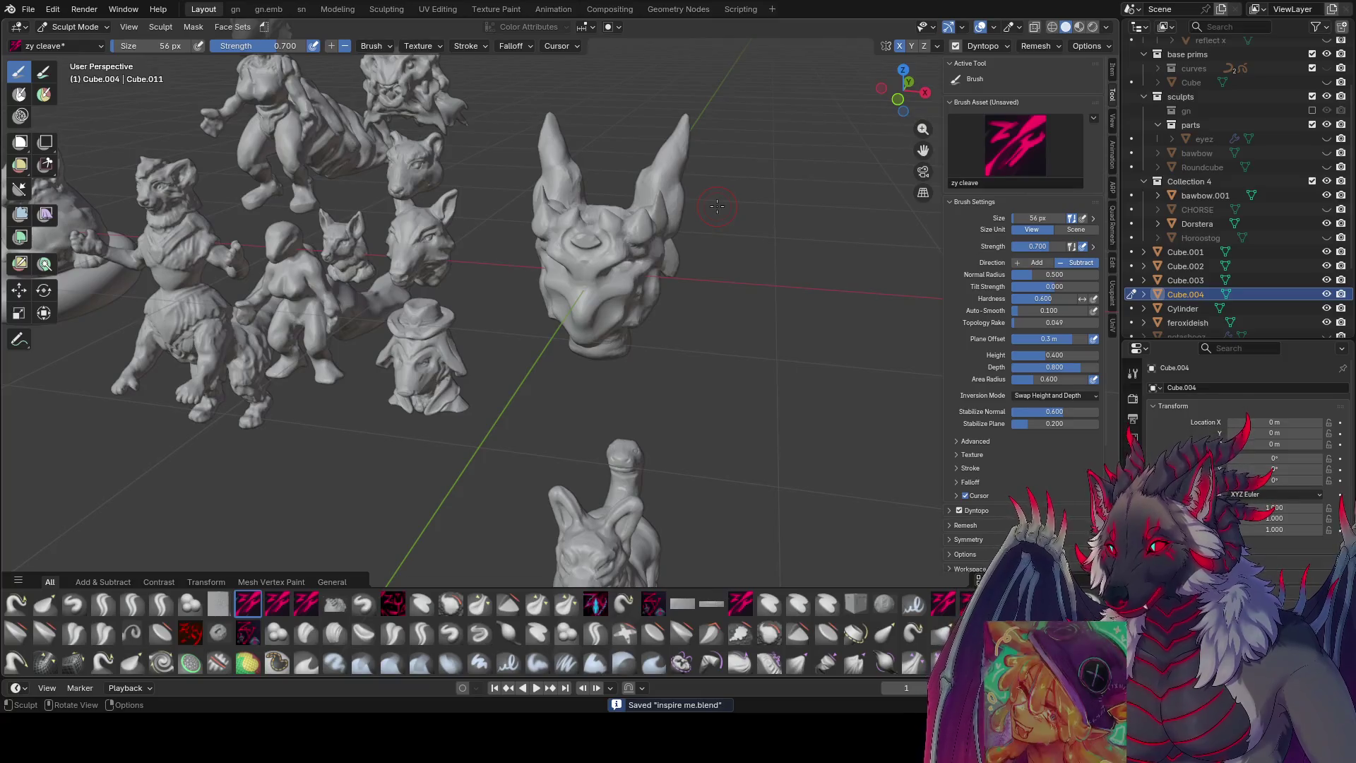
- Save the file and shrink the cleave brush while orbiting to the head's back and sides
middle_click_drag(810, 77, 675, 168)
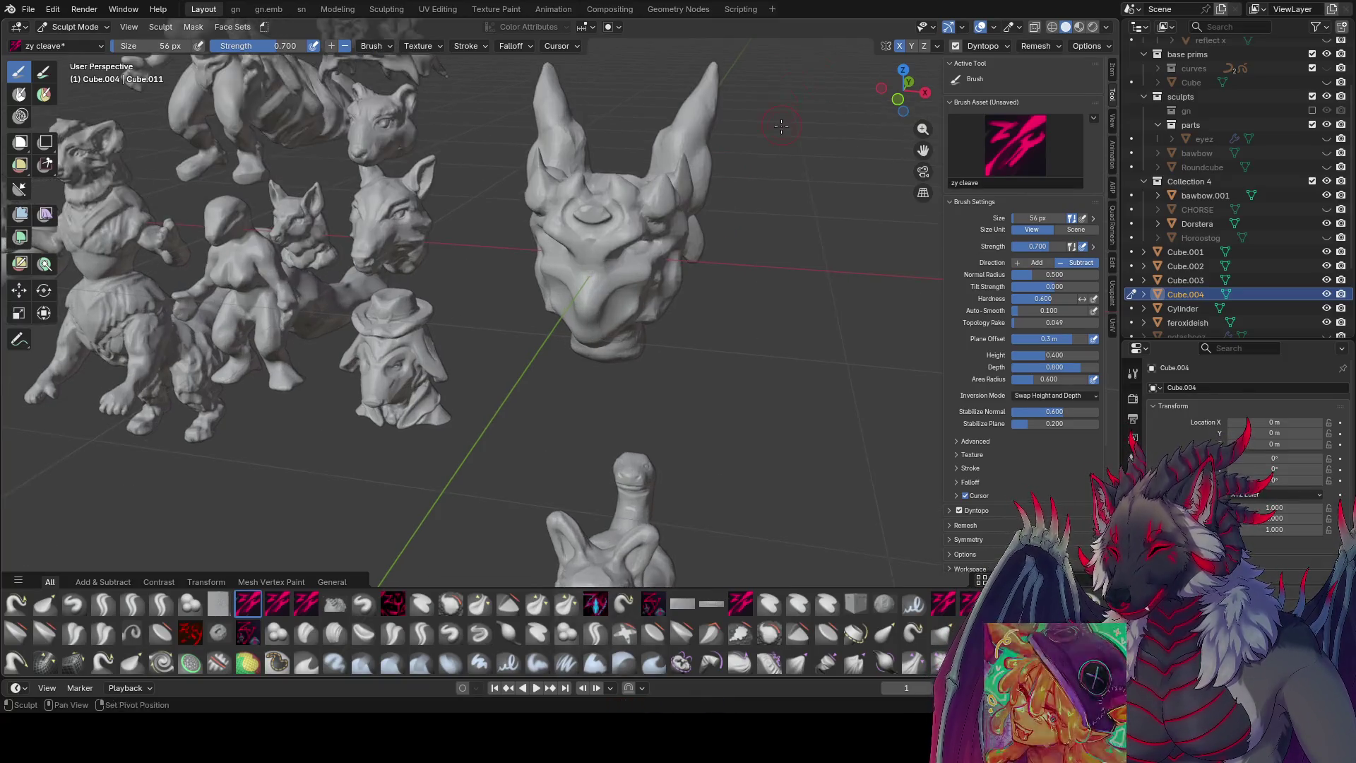
key("ctrl+s")
key("bracketleft")
key("bracketleft")
key("bracketleft")
mouse_move(606, 227)
middle_mouse_down()
mouse_move(559, 219)
mouse_move(573, 237)
mouse_move(558, 221)
mouse_move(646, 223)
mouse_move(508, 219)
mouse_move(559, 204)
mouse_move(569, 254)
mouse_move(530, 227)
mouse_move(551, 270)
mouse_move(476, 247)
middle_mouse_up()
key("bracketleft")
key("bracketleft")
key("bracketleft")
key("bracketleft")
key("bracketleft")
key("bracketright")
key("bracketleft")
- Carve sharp cleave cuts into the head with varied brush sizes and save again
key("f")
left_click(508, 219)
key("ctrl+s")
key("f")
left_click(530, 227)
key("bracketright")
key("bracketleft")
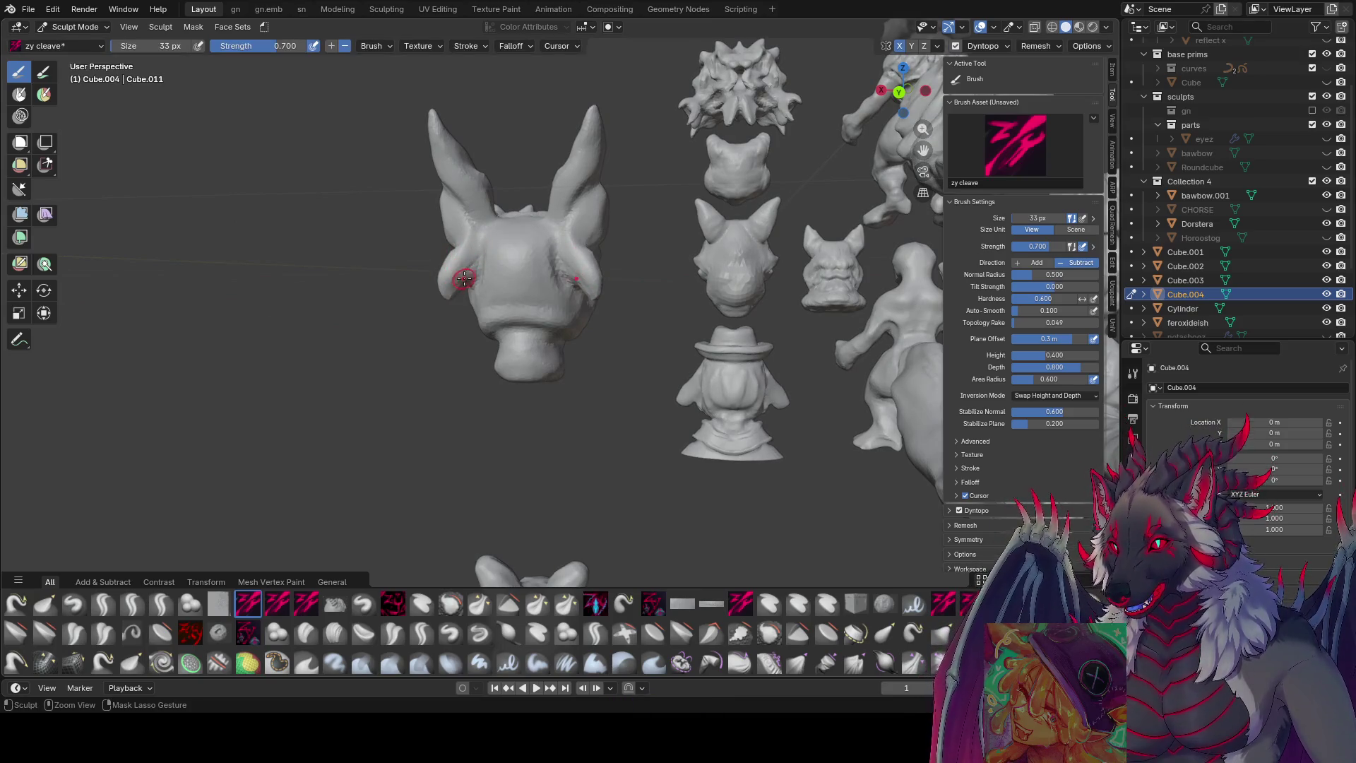
middle_click_drag(469, 258, 467, 262)
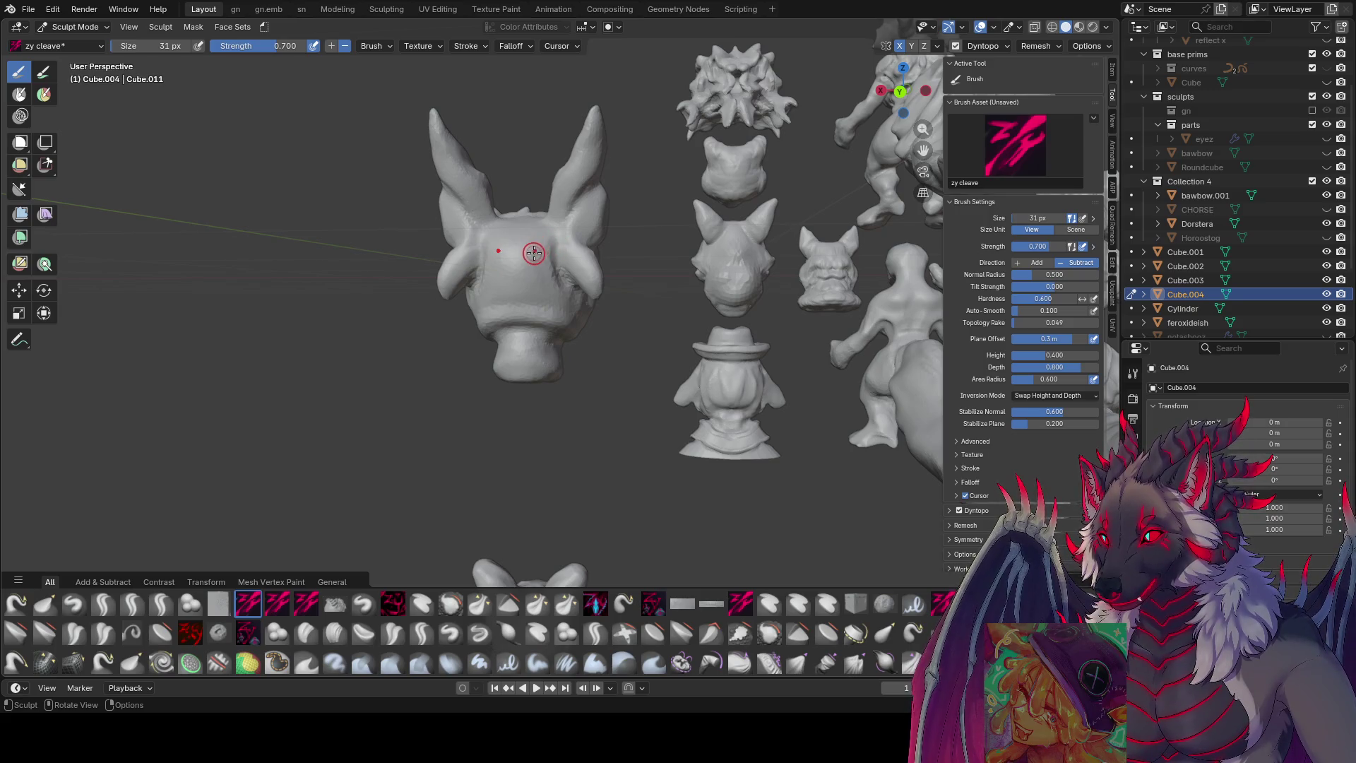
- Shrink the cleave brush and carve cuts around the brow from a higher angle
mouse_move(469, 267)
middle_mouse_down()
mouse_move(455, 257)
mouse_move(471, 245)
mouse_move(466, 270)
middle_mouse_up()
key("bracketleft")
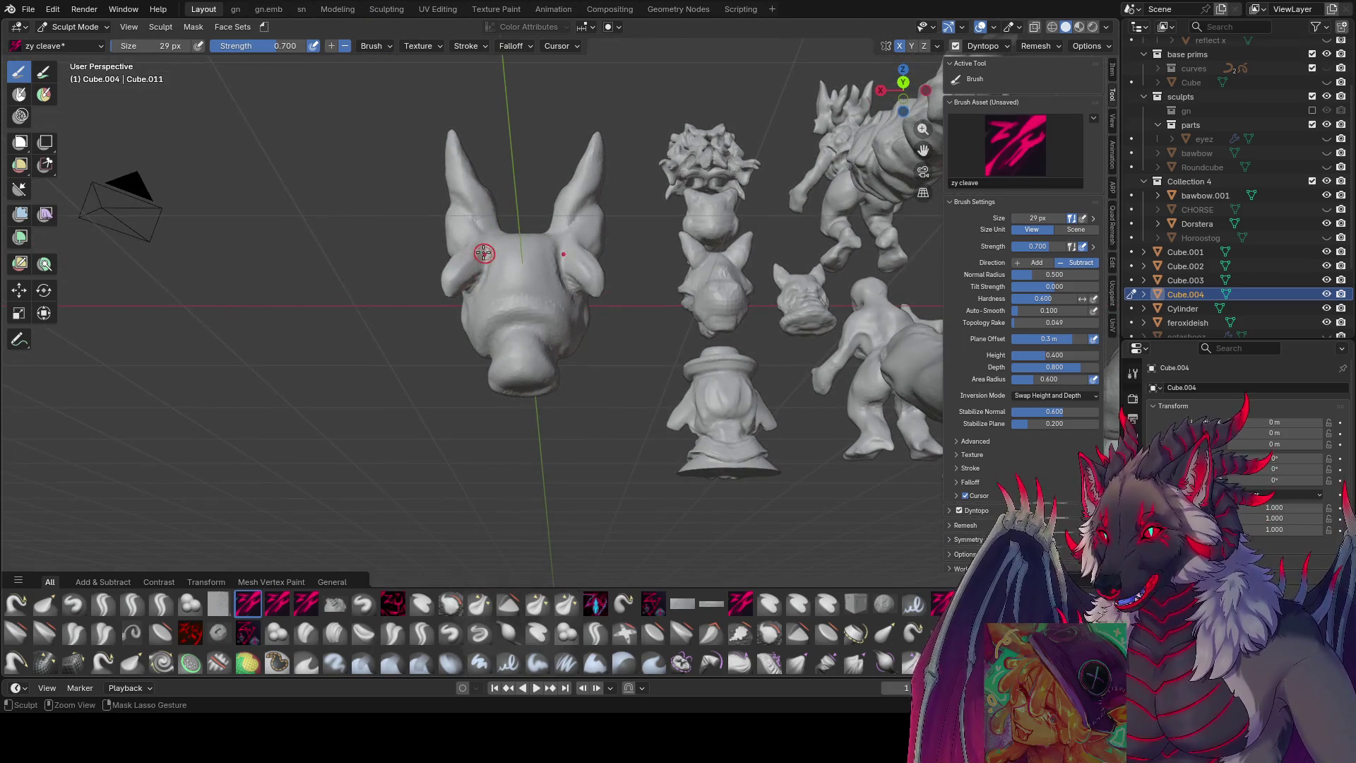
mouse_move(476, 252)
middle_mouse_down()
mouse_move(521, 283)
mouse_move(627, 246)
mouse_move(618, 218)
mouse_move(636, 195)
mouse_move(689, 185)
middle_mouse_up()
left_click(488, 271)
- Carve further brow and face cuts with smaller then larger brush sizes, and save the file
key("f")
left_click(618, 221)
key("f")
left_click(681, 194)
key("ctrl+s")
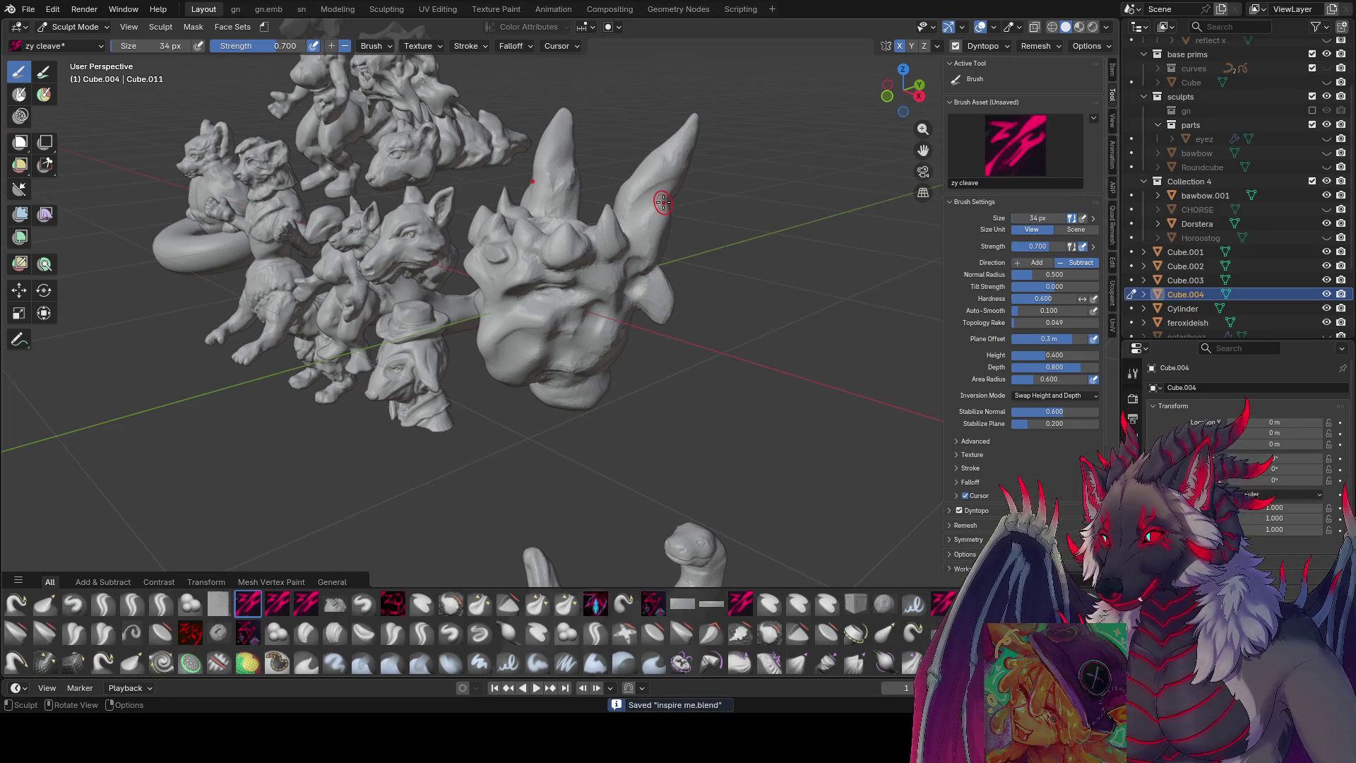
mouse_move(664, 204)
middle_mouse_down()
mouse_move(682, 181)
mouse_move(633, 162)
mouse_move(684, 228)
middle_mouse_up()
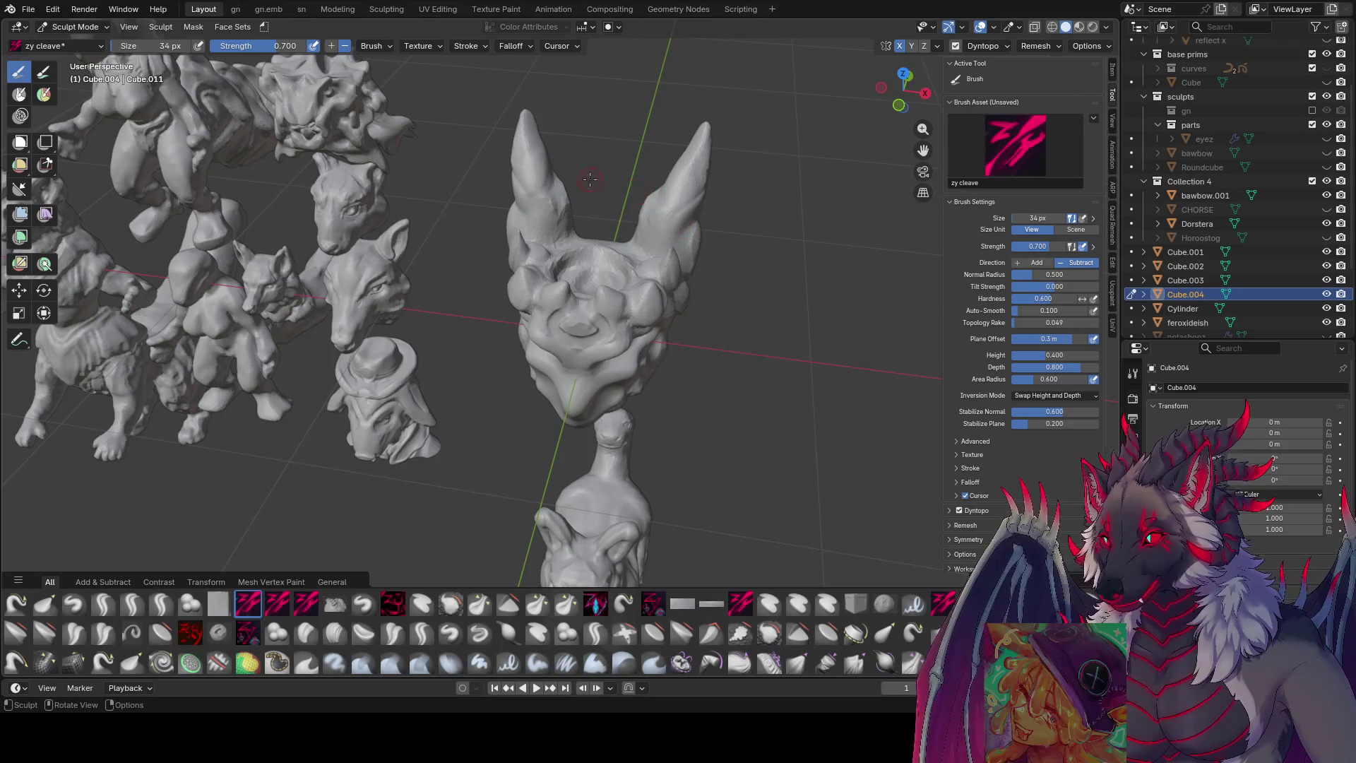
- View the head from another side and shrink the cleave brush for eye detail
middle_click_drag(590, 181, 567, 175)
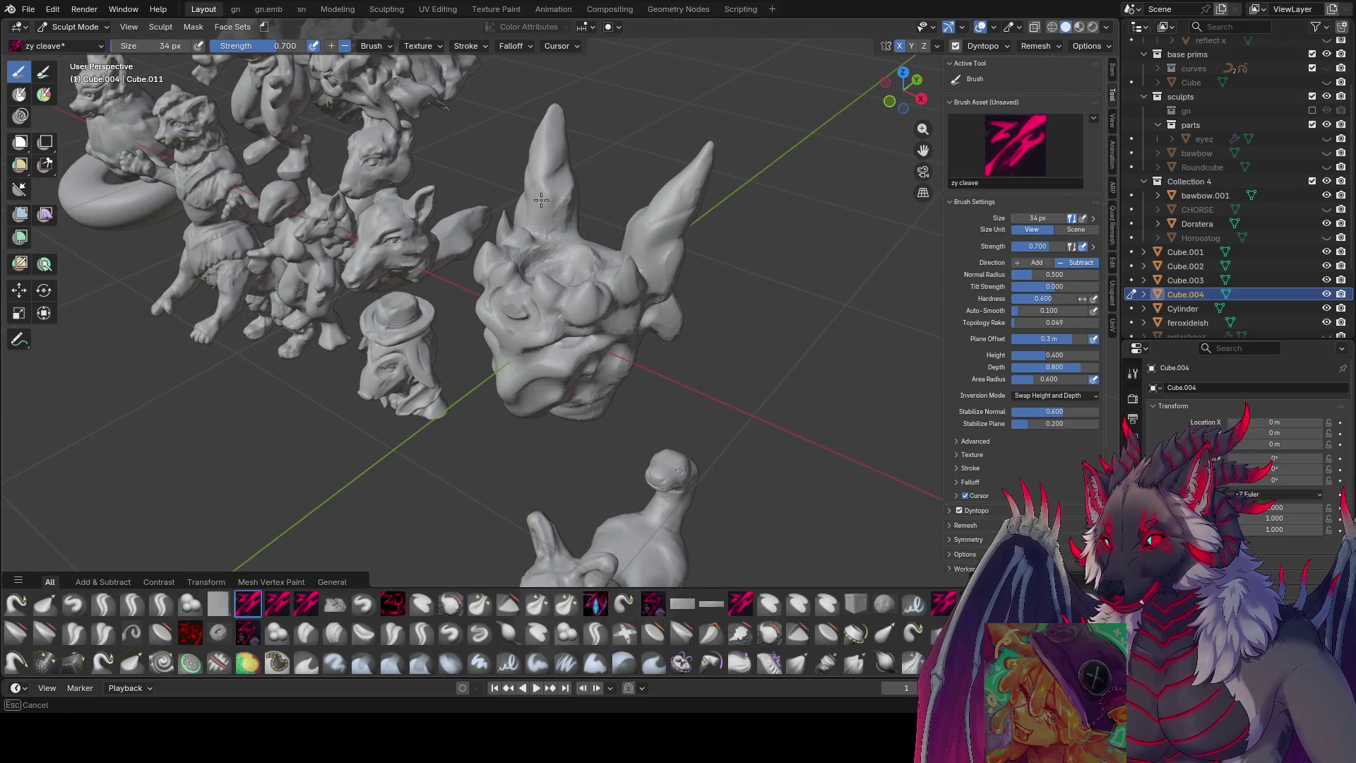
mouse_move(538, 224)
middle_mouse_down()
mouse_move(605, 199)
mouse_move(495, 239)
mouse_move(538, 213)
mouse_move(594, 246)
middle_mouse_up()
key("f")
left_click(604, 200)
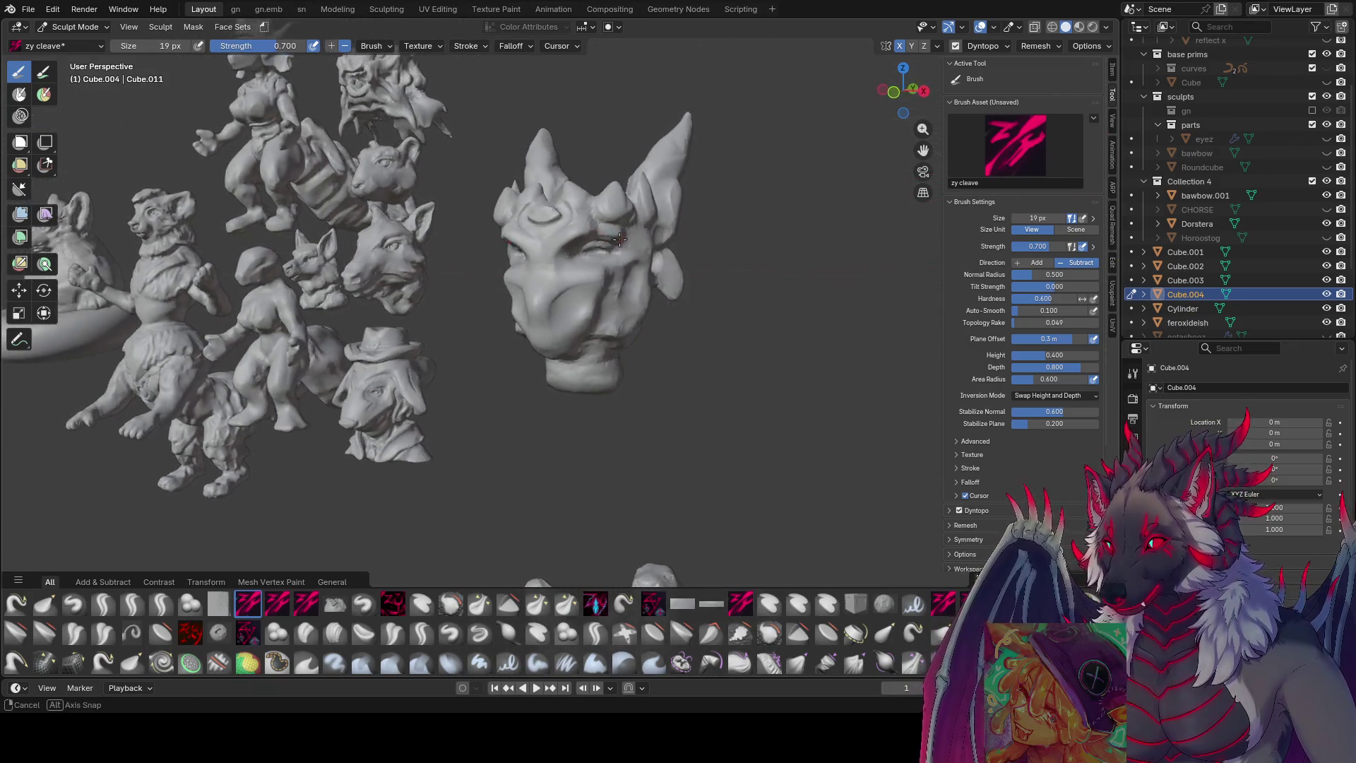
- Carve cuts around the eye sockets and cheeks with progressively larger brush sizes
key("f")
left_click(609, 231)
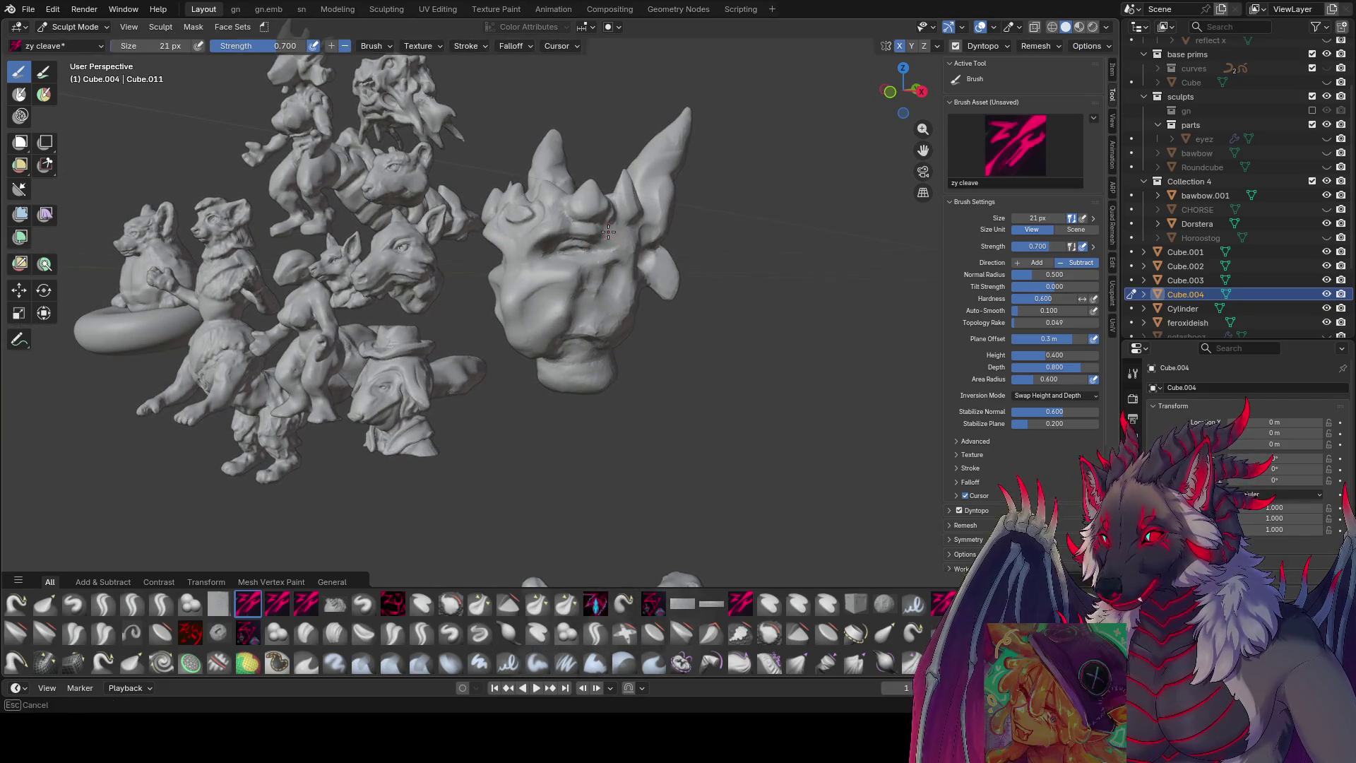
mouse_move(616, 235)
middle_mouse_down()
mouse_move(657, 239)
mouse_move(539, 272)
mouse_move(536, 287)
mouse_move(593, 281)
mouse_move(622, 298)
mouse_move(524, 288)
mouse_move(608, 275)
mouse_move(629, 323)
middle_mouse_up()
key("f")
left_click(658, 240)
scroll(630, 263, "down", 2)
scroll(684, 418, "down", 3)
scroll(684, 418, "down", 2)
- Orbit to a frontal, closer view of the whole group of sculpts
middle_click_drag(685, 418, 741, 397)
scroll(741, 398, "up", 2)
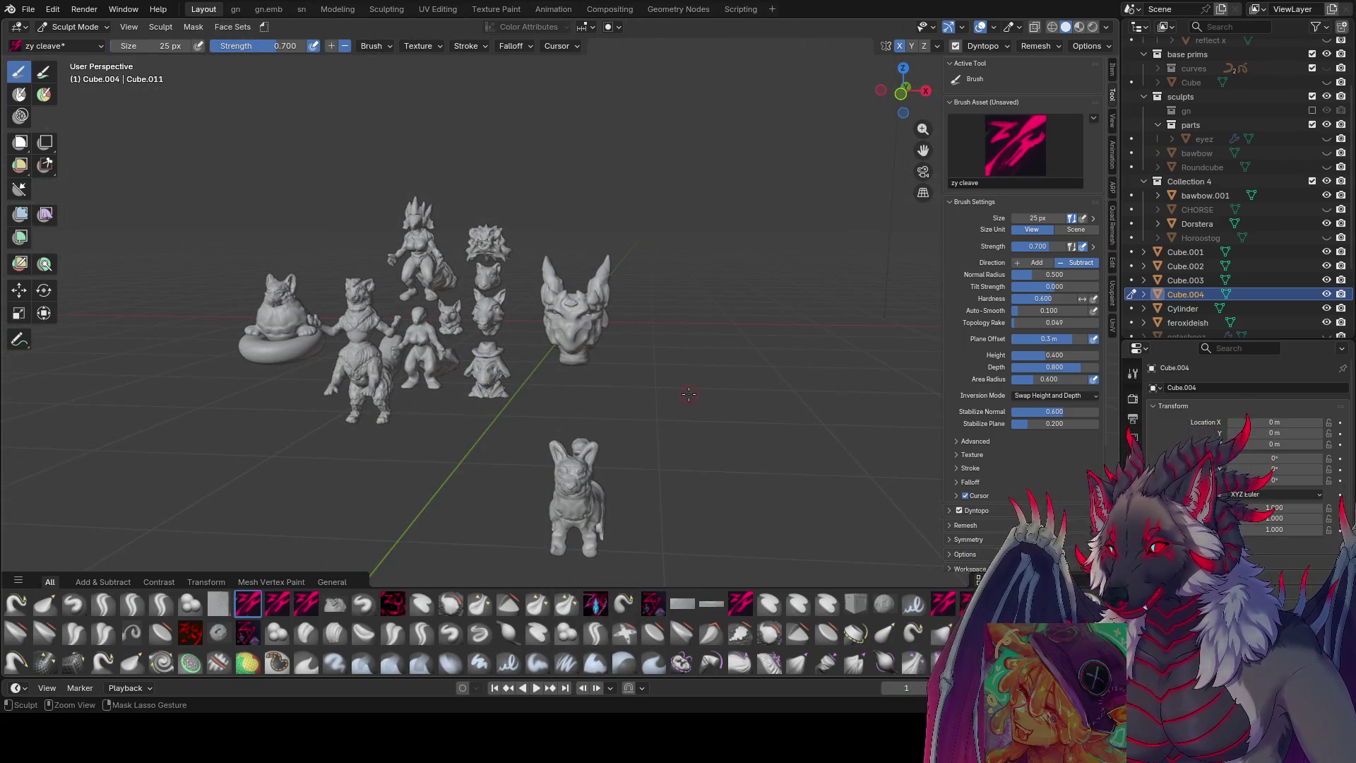
mouse_move(677, 387)
middle_mouse_down()
mouse_move(607, 368)
mouse_move(510, 262)
mouse_move(569, 323)
mouse_move(609, 322)
middle_mouse_up()
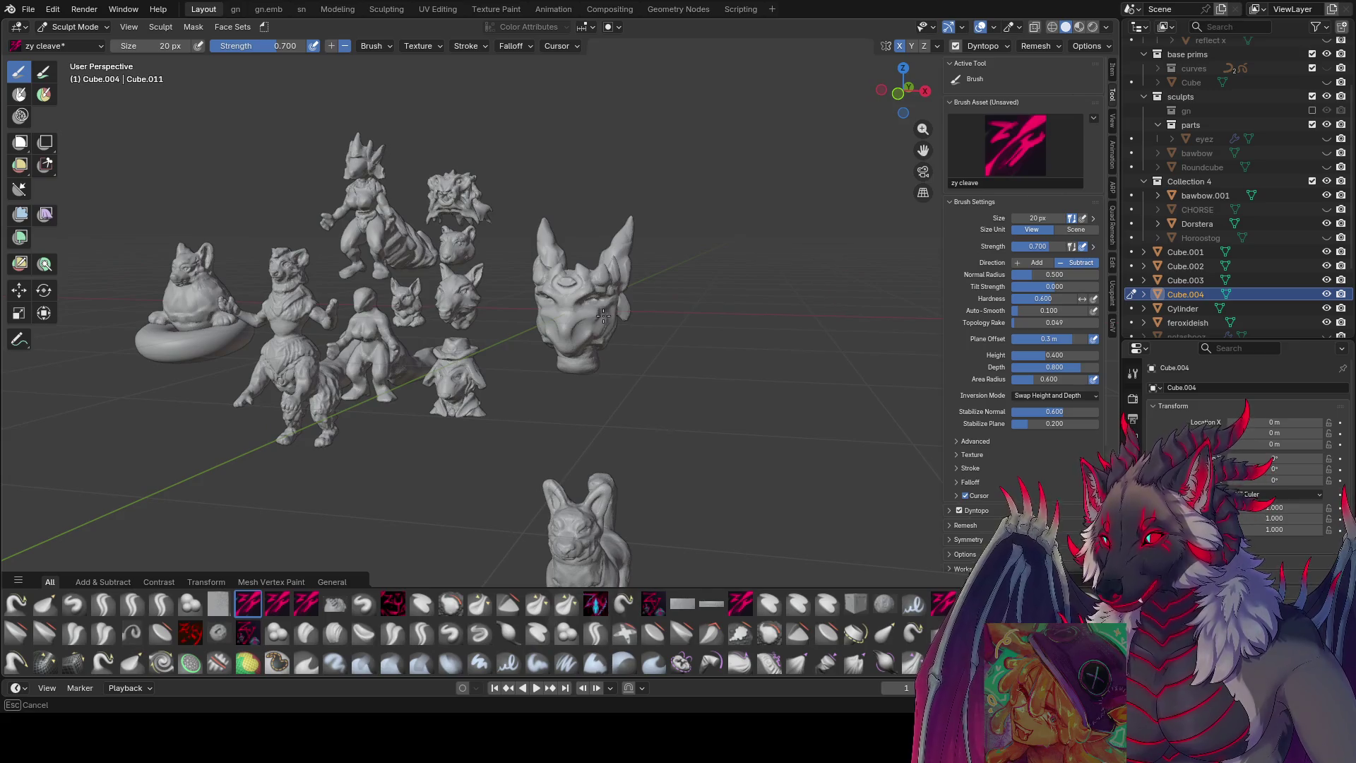
mouse_move(581, 332)
middle_mouse_down()
mouse_move(605, 319)
mouse_move(552, 320)
mouse_move(595, 322)
mouse_move(559, 323)
mouse_move(563, 378)
mouse_move(636, 343)
mouse_move(607, 281)
middle_mouse_up()
scroll(593, 323, "up", 3)
- Pull the head's snout downward with the Grab brush, then switch to the zy lid brush
key("g")
left_click_drag(603, 321, 601, 334)
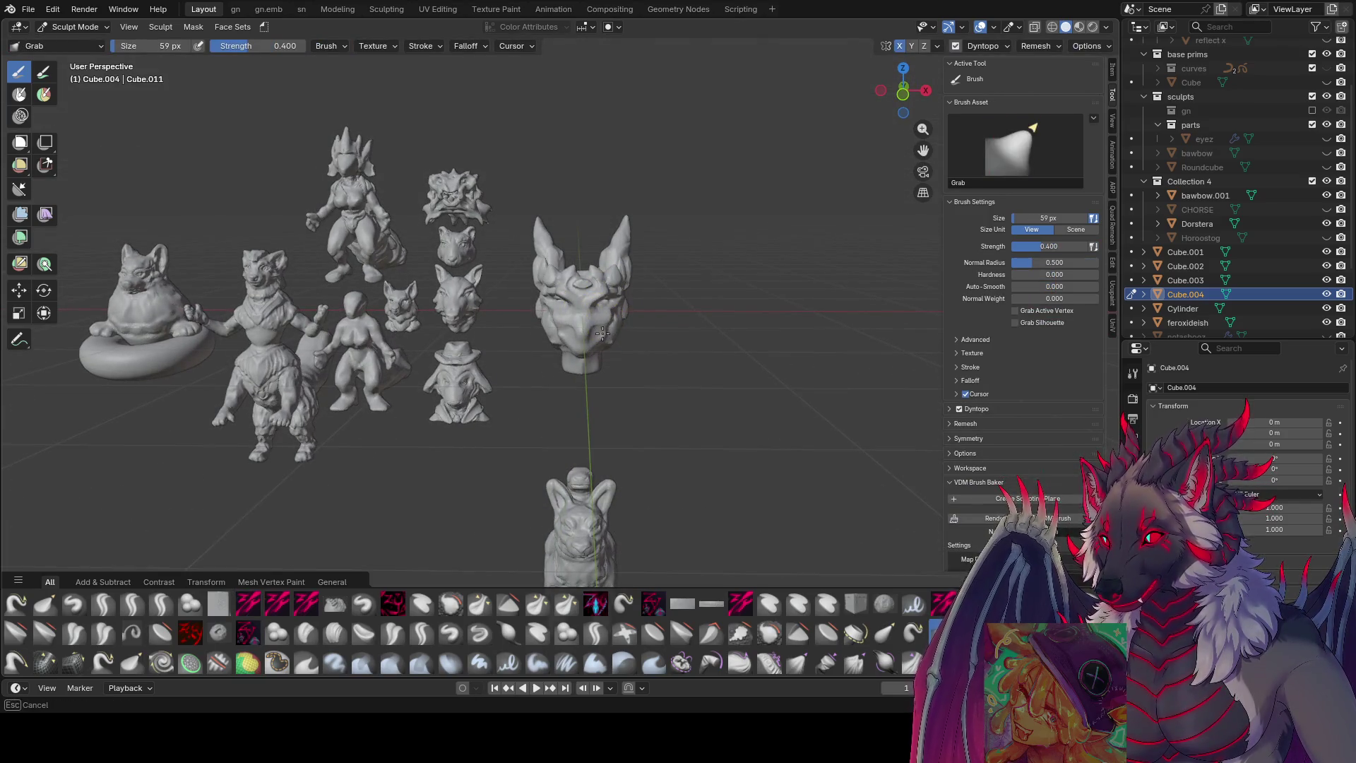
mouse_move(599, 315)
middle_mouse_down()
mouse_move(534, 325)
mouse_move(639, 339)
middle_mouse_up()
key("bracketleft")
key("bracketleft")
key("bracketleft")
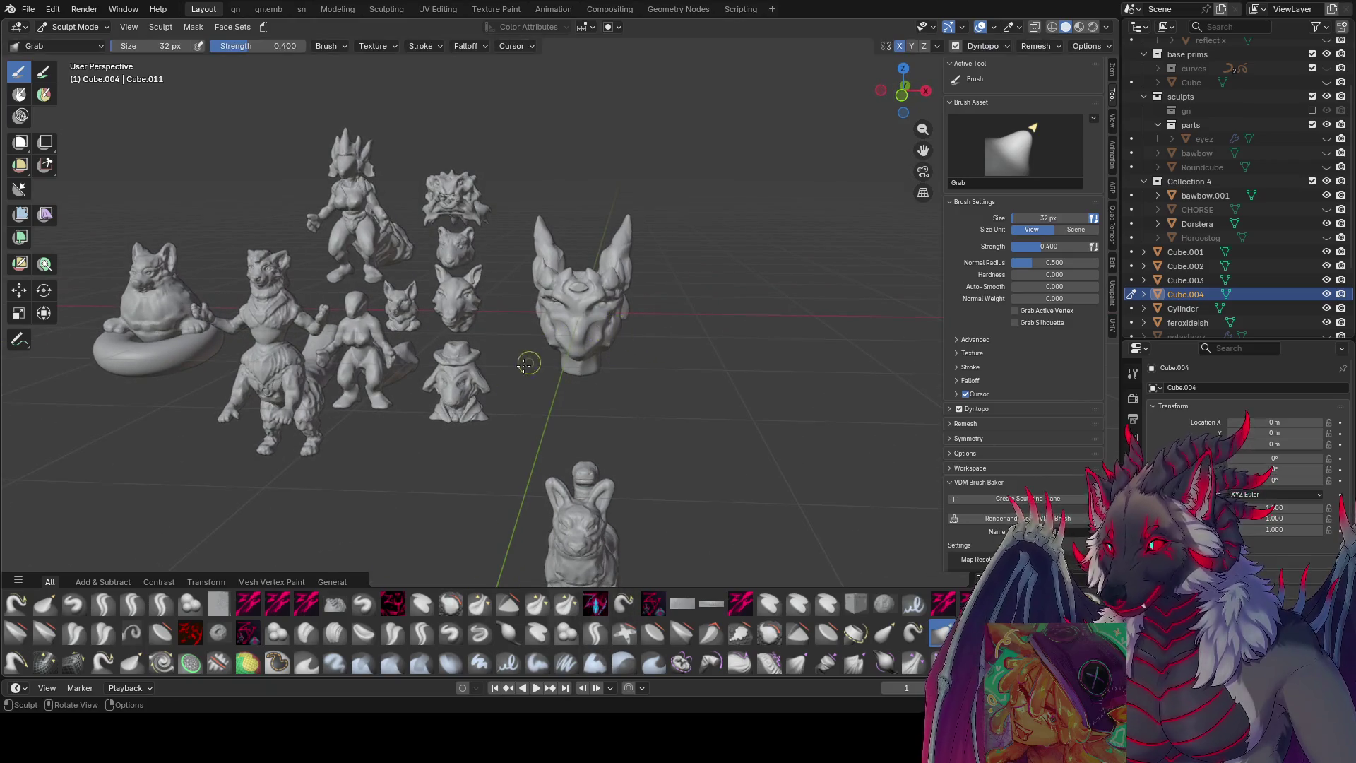
left_click(161, 603)
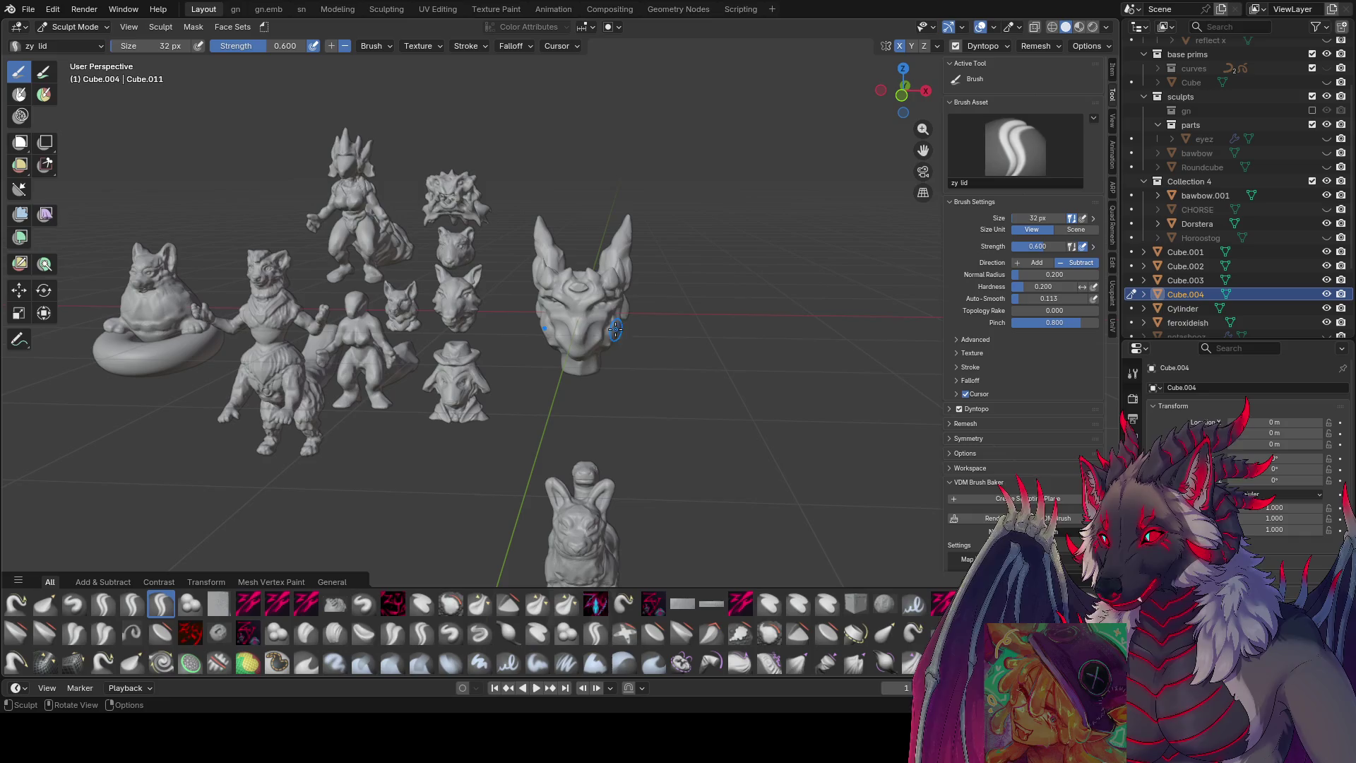
- Sculpt lid creases across the head's cheek, inspecting from several angles, and save twice
mouse_move(632, 286)
middle_mouse_down("ctrl")
mouse_move(621, 272)
mouse_move(778, 278)
middle_mouse_up("ctrl")
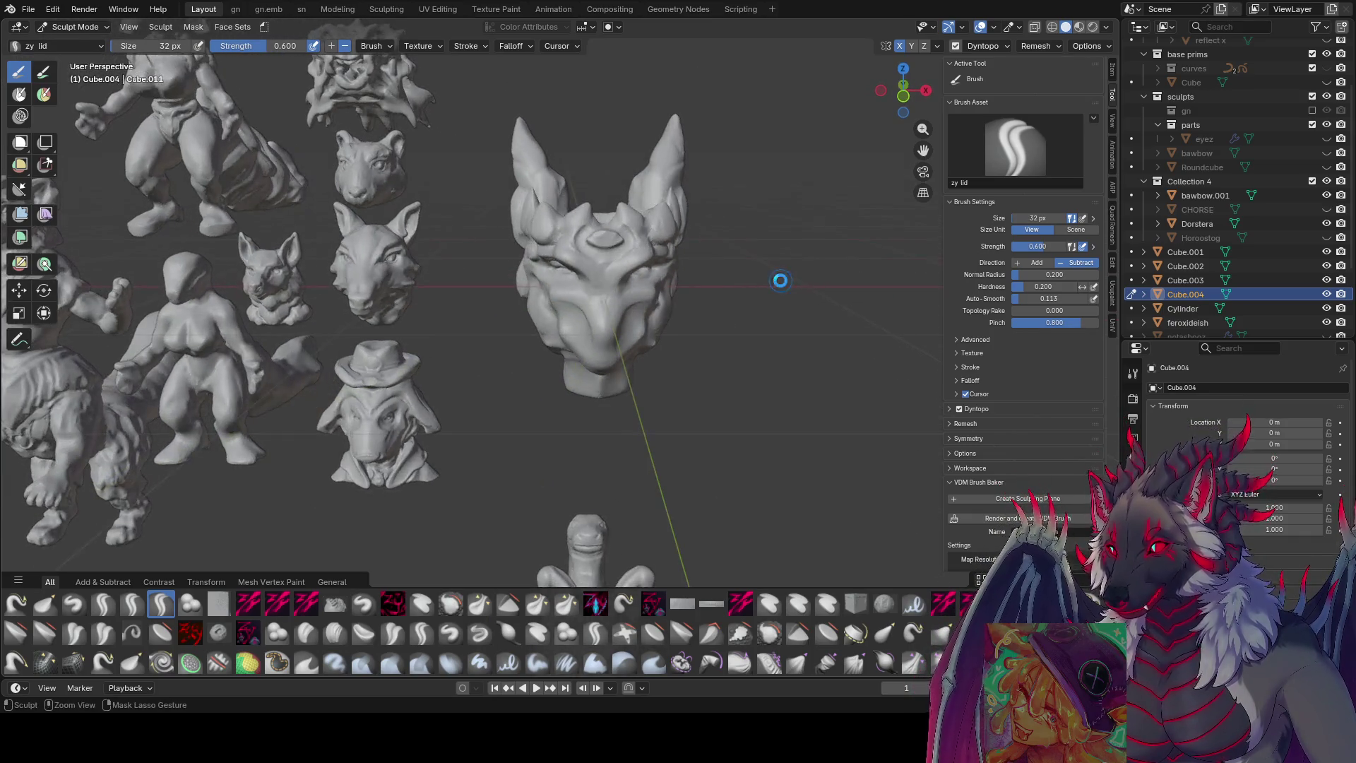
key("ctrl+s")
mouse_move(652, 273)
middle_mouse_down()
mouse_move(590, 247)
mouse_move(556, 303)
middle_mouse_up()
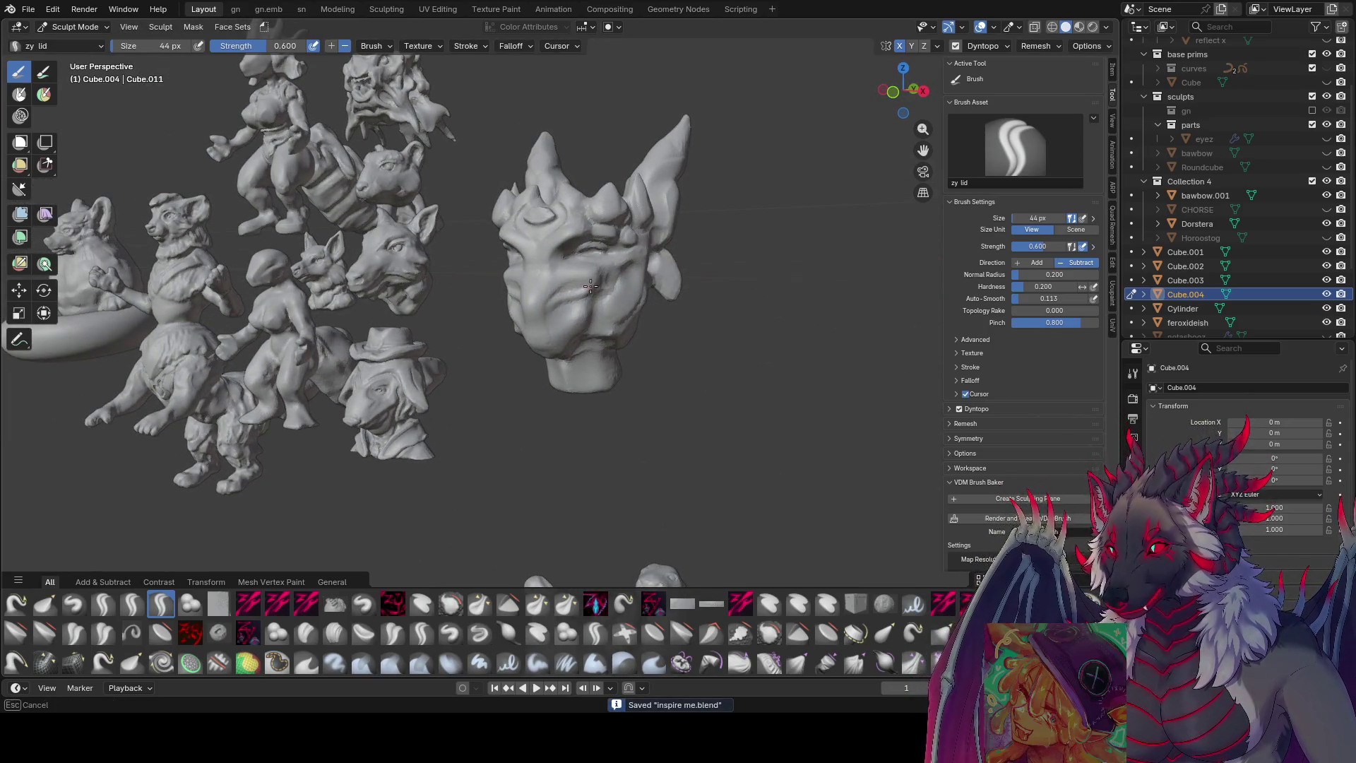
left_click_drag(546, 309, 543, 335)
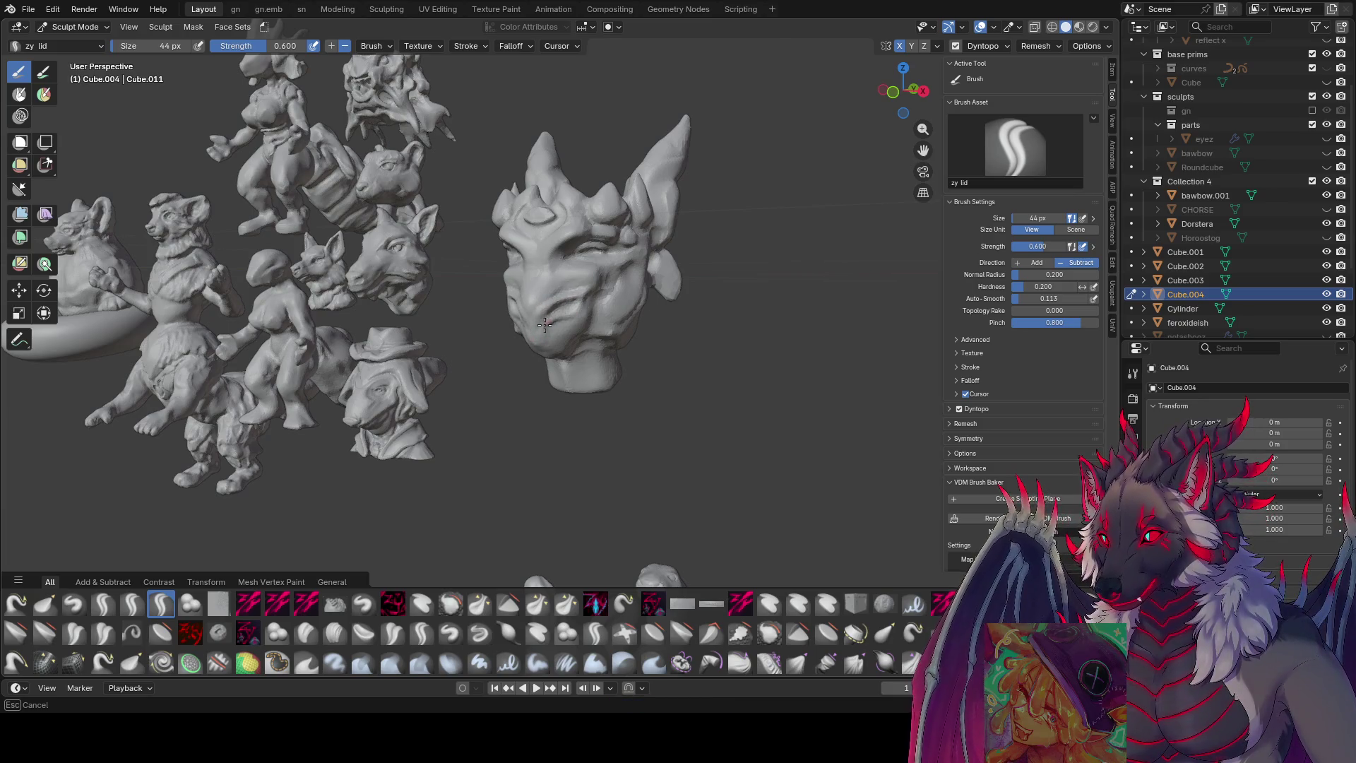
middle_click_drag(570, 312, 526, 294)
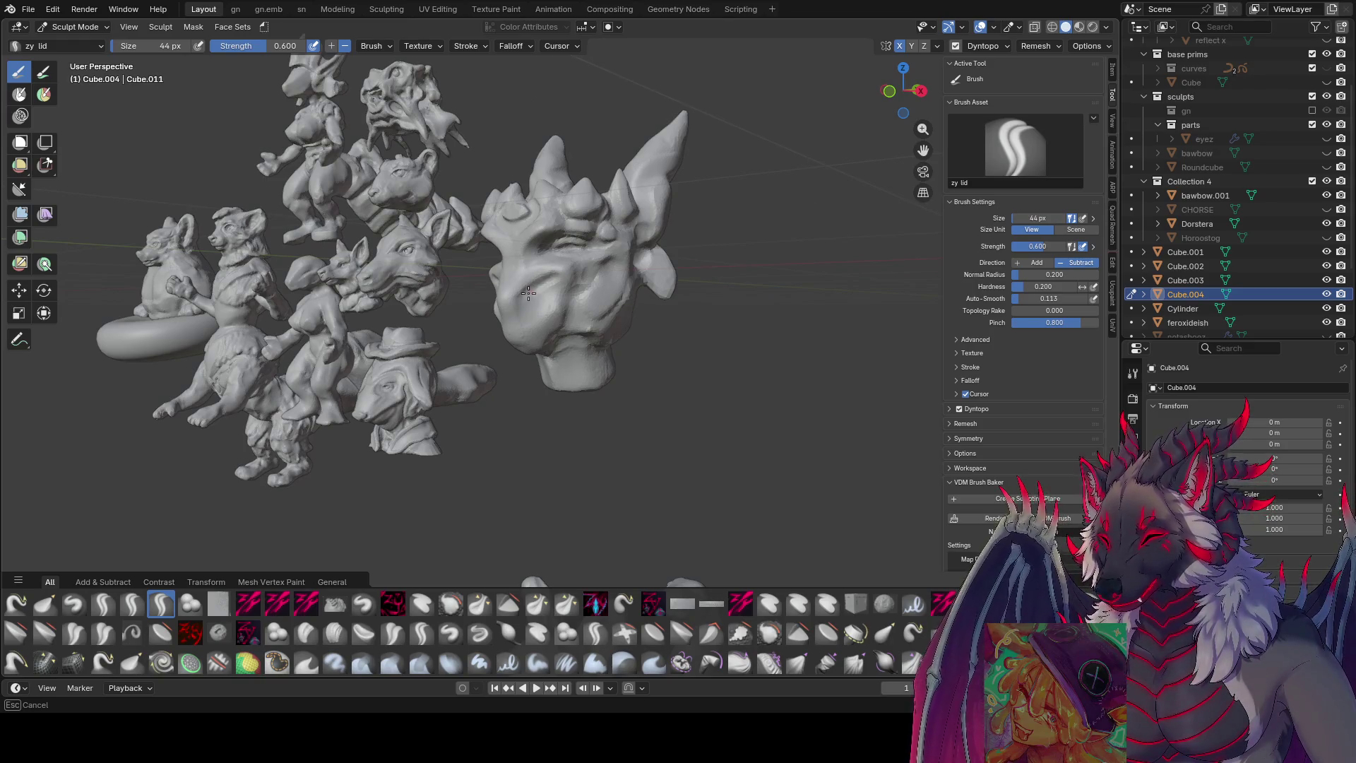
middle_click_drag(540, 347, 522, 321)
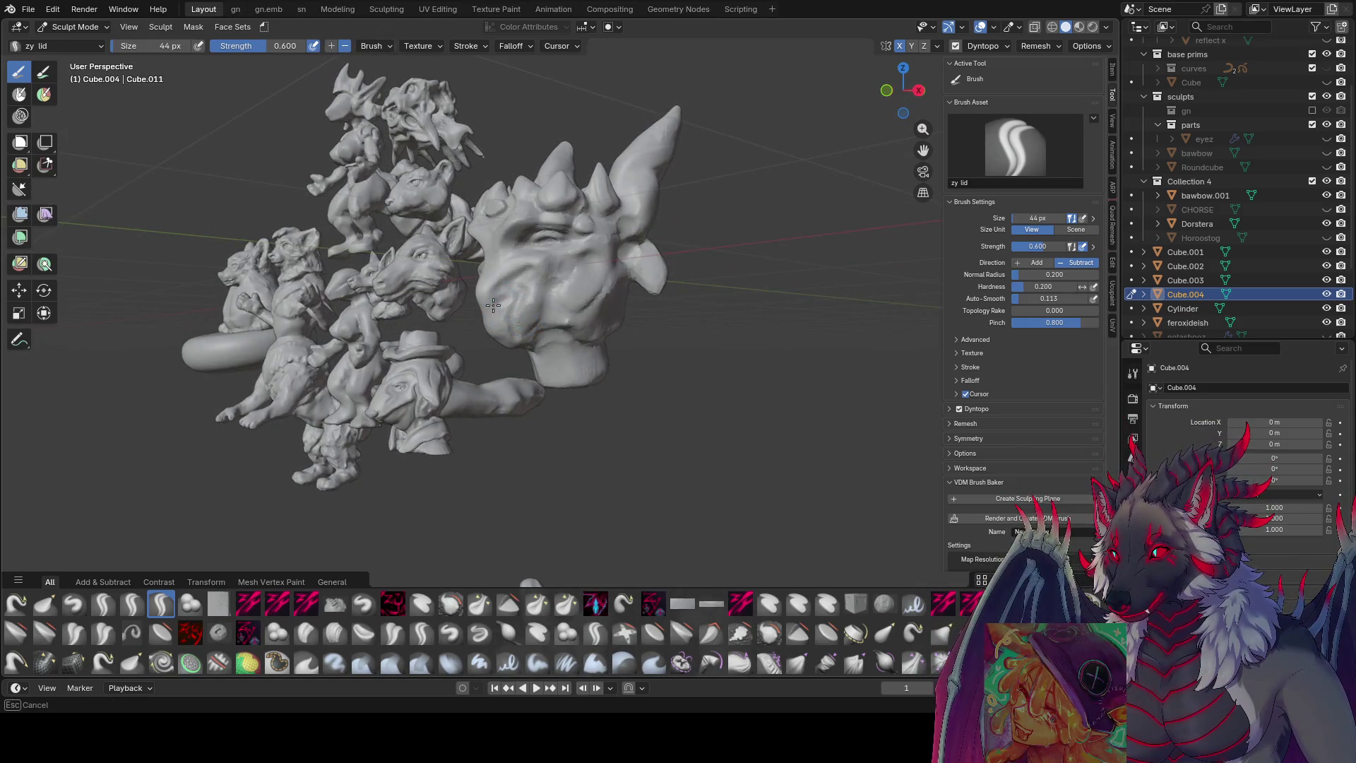
middle_click_drag(496, 319, 549, 276)
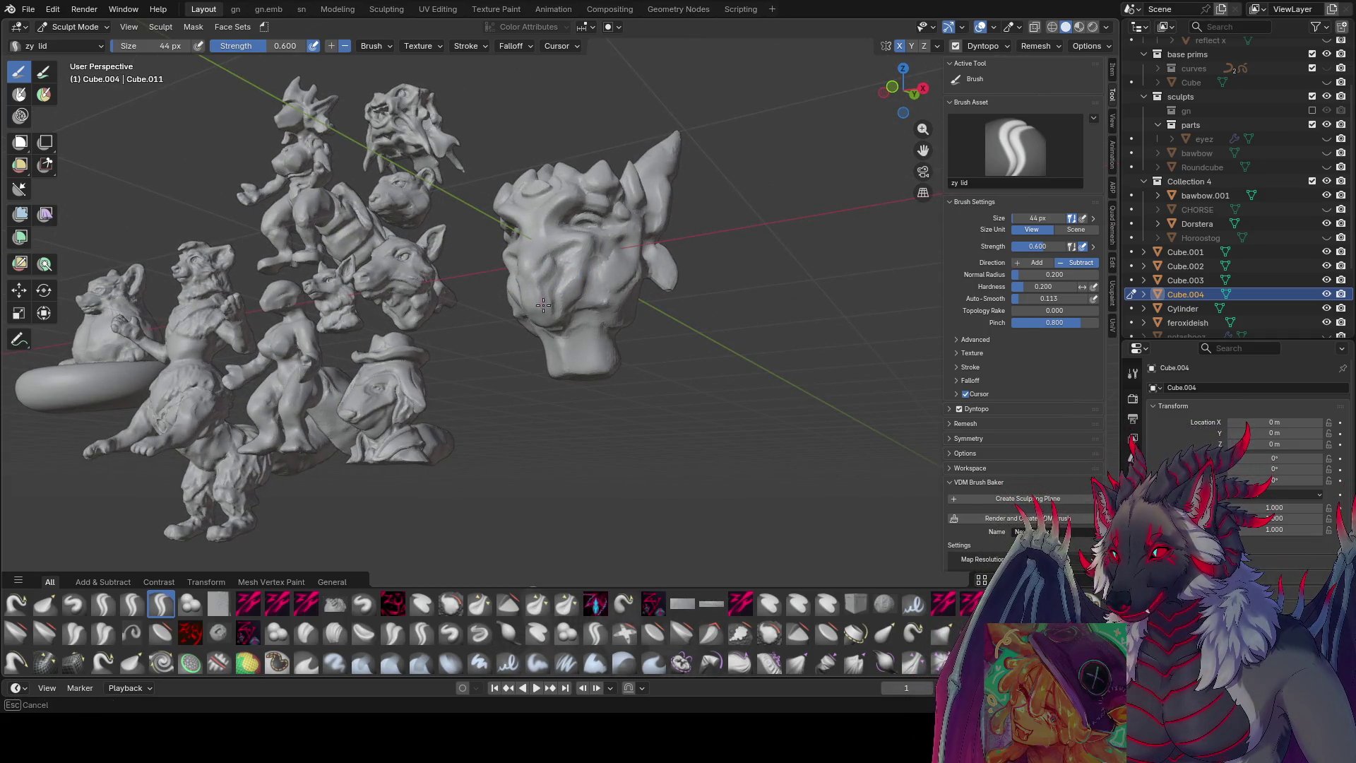
mouse_move(554, 309)
middle_mouse_down()
mouse_move(584, 315)
mouse_move(507, 297)
mouse_move(553, 292)
middle_mouse_up()
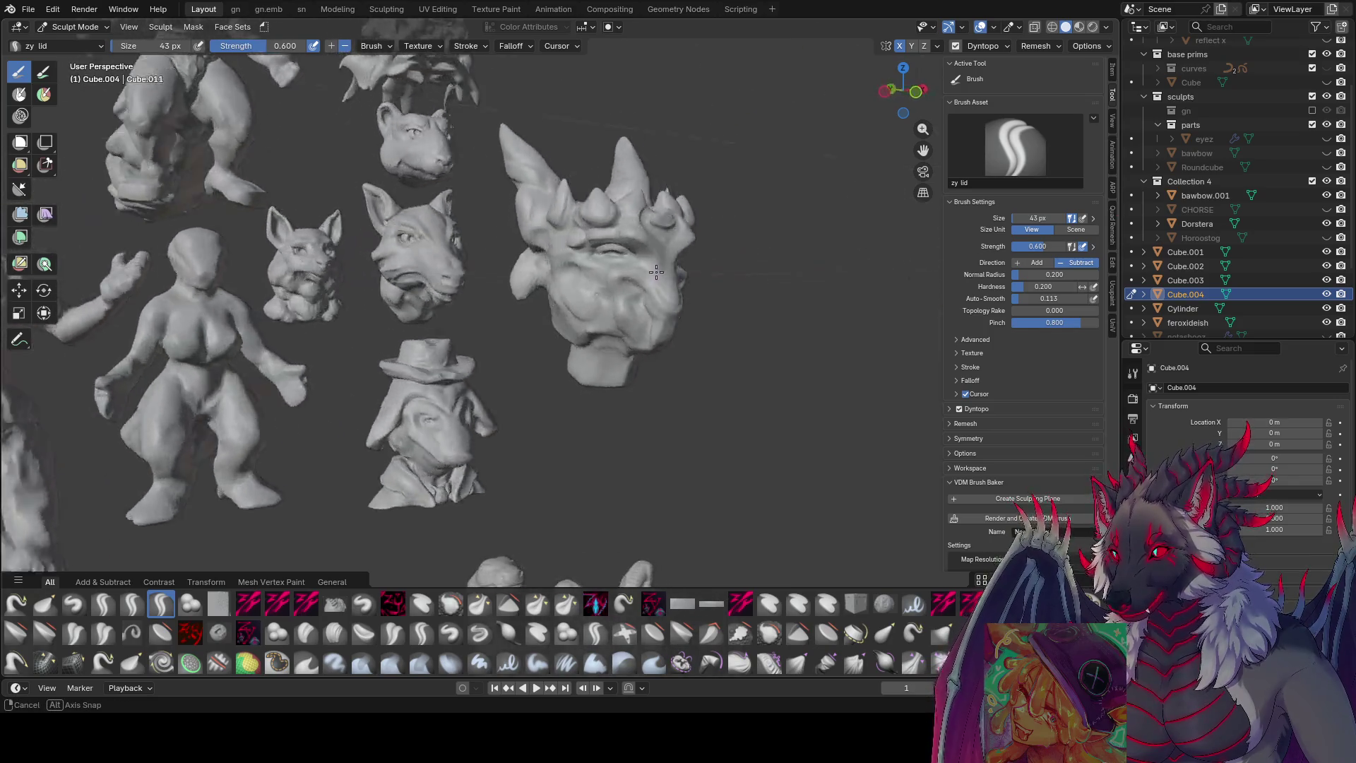
mouse_move(535, 321)
middle_mouse_down()
mouse_move(588, 327)
mouse_move(536, 318)
mouse_move(601, 360)
mouse_move(593, 348)
middle_mouse_up()
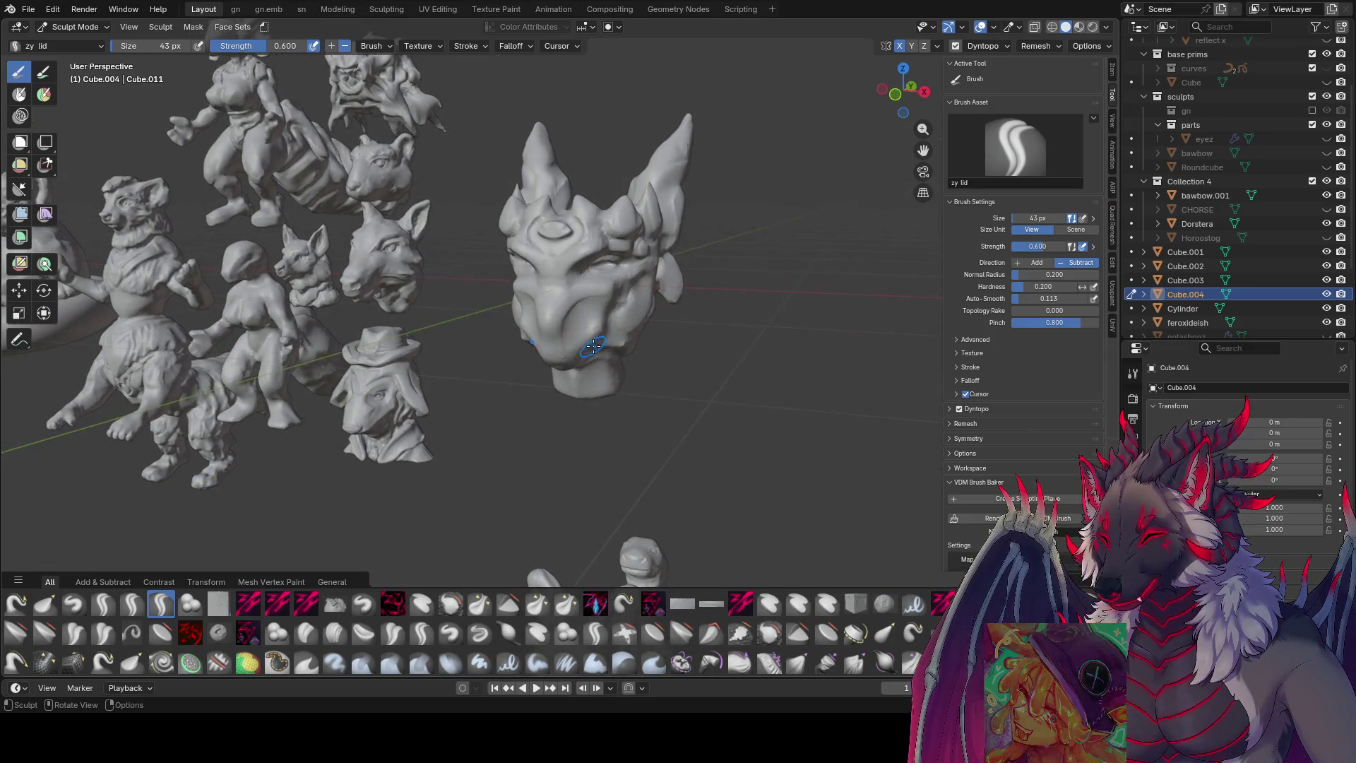
key("ctrl+s")
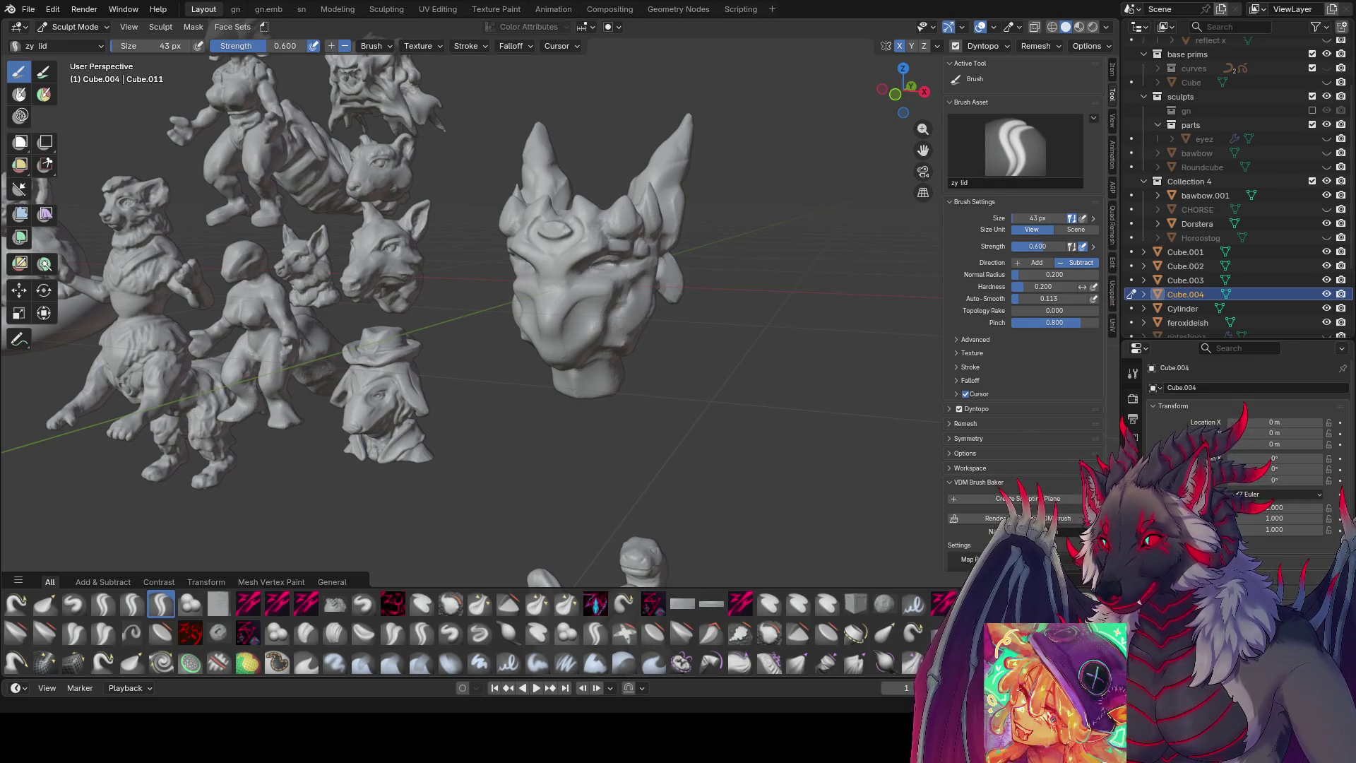
- Enlarge the lid brush in stages while orbiting to the head's side
middle_click_drag(787, 239, 661, 217)
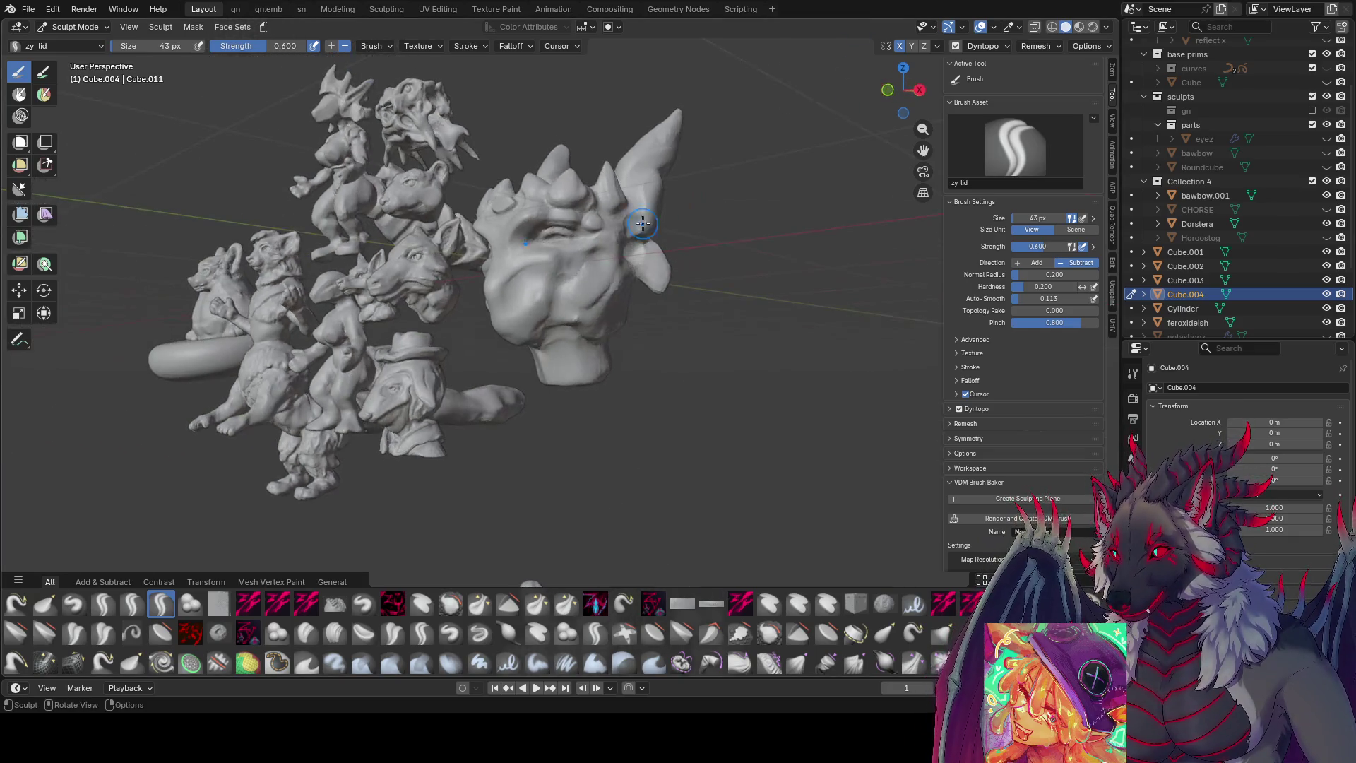
middle_click_drag(568, 247, 531, 271)
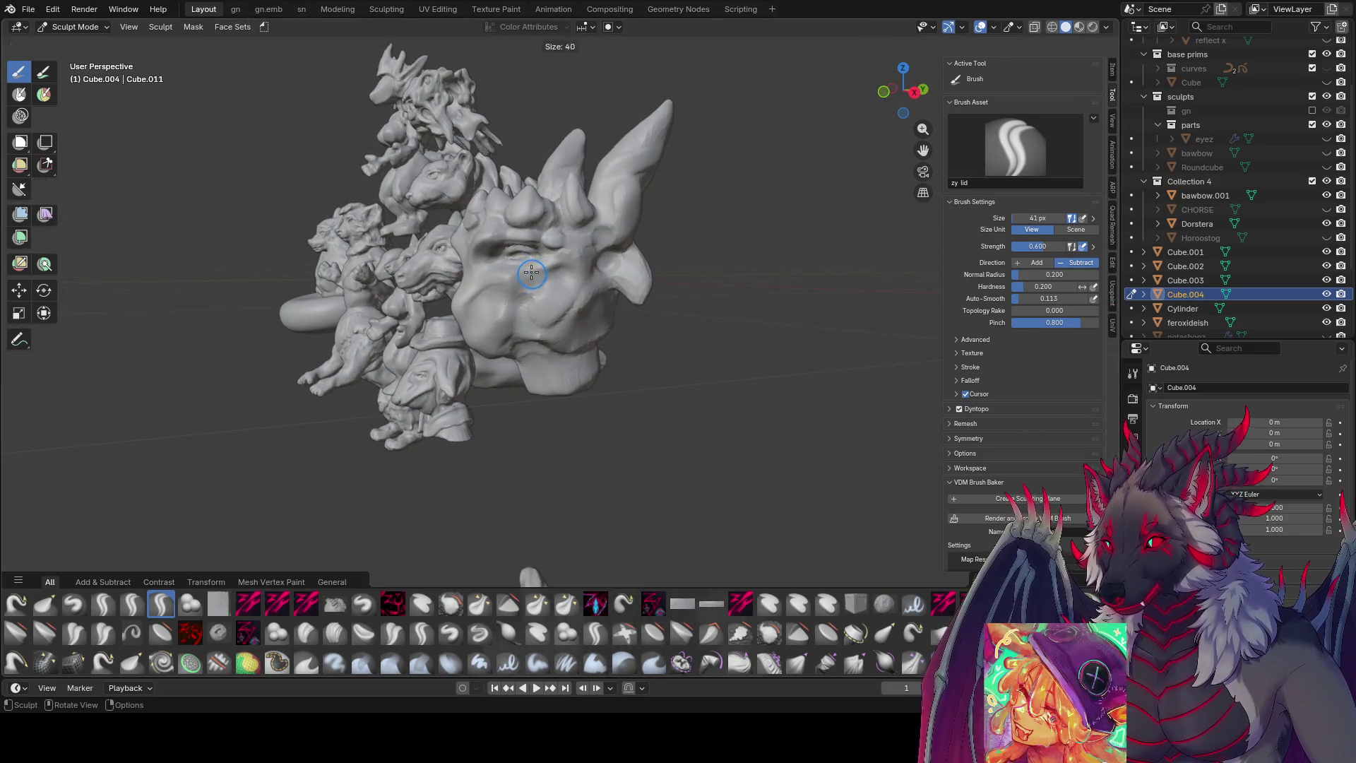
key("f")
left_click(546, 270)
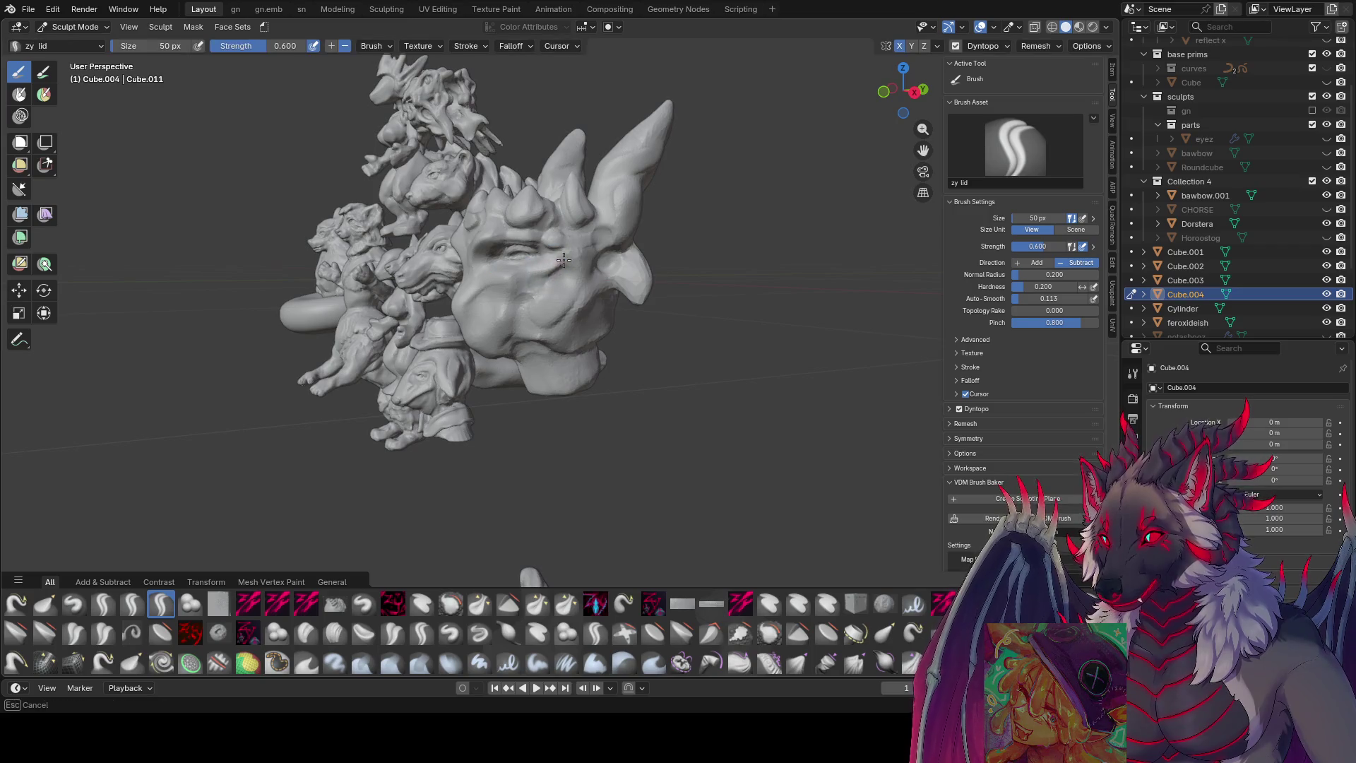
middle_click_drag(562, 260, 571, 259)
key("f")
left_click(567, 258)
left_click(571, 258)
mouse_move(570, 257)
middle_mouse_down()
mouse_move(621, 258)
mouse_move(574, 283)
middle_mouse_up()
- Shrink the brush back down and sculpt detail on the head front-on
key("f")
left_click(622, 260)
key("f")
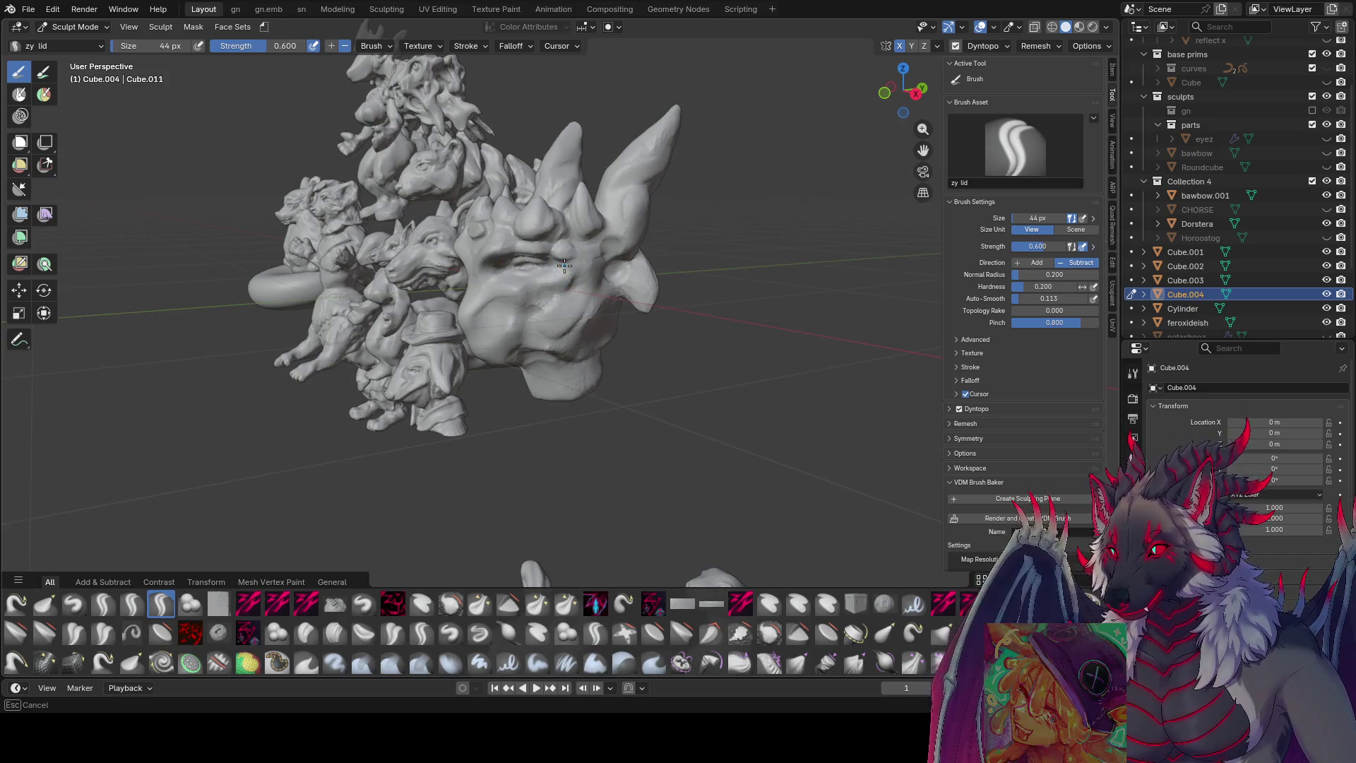
left_click(583, 252)
middle_click_drag(583, 250, 601, 248)
key("f")
left_click(589, 248)
mouse_move(581, 245)
middle_mouse_down()
mouse_move(620, 221)
mouse_move(551, 254)
mouse_move(637, 247)
mouse_move(594, 245)
mouse_move(534, 194)
mouse_move(560, 273)
middle_mouse_up()
left_click(621, 222)
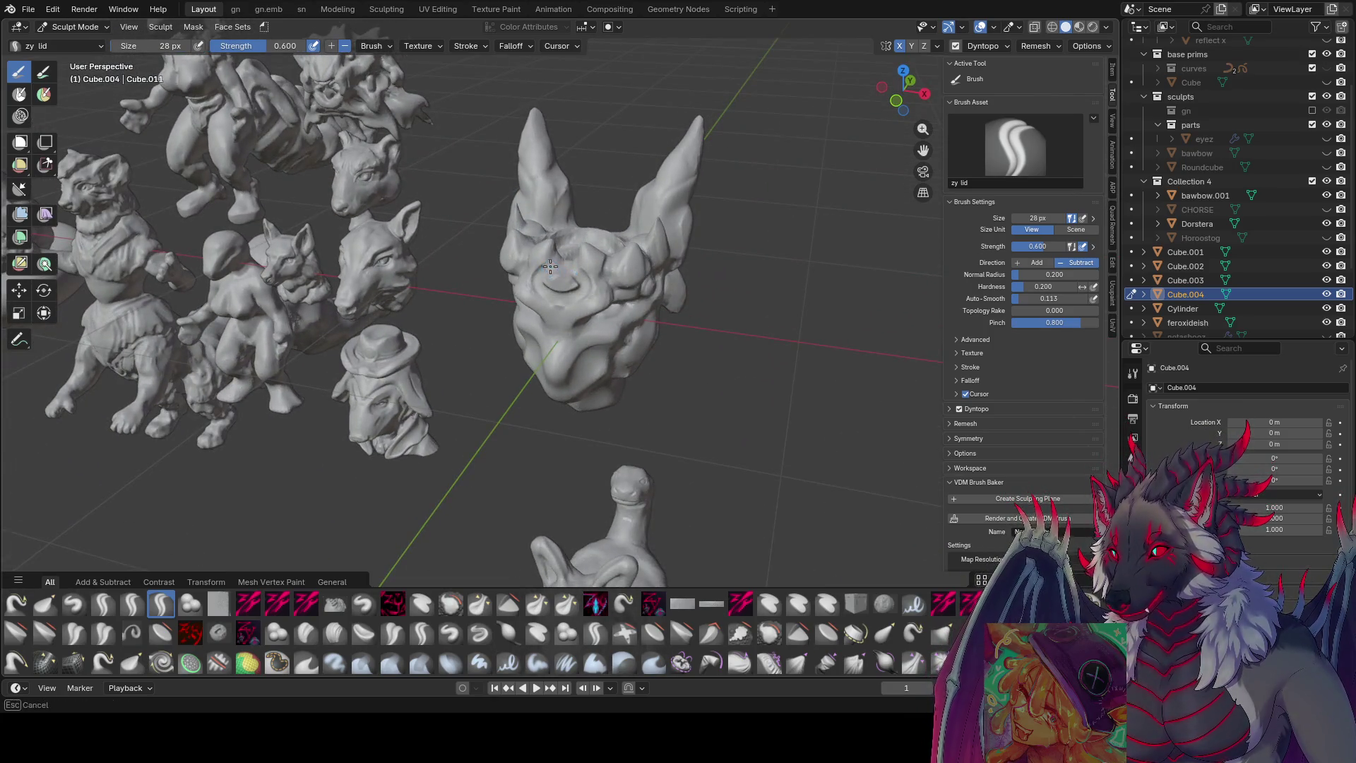
mouse_move(570, 297)
middle_mouse_down()
mouse_move(603, 258)
mouse_move(248, 229)
middle_mouse_up()
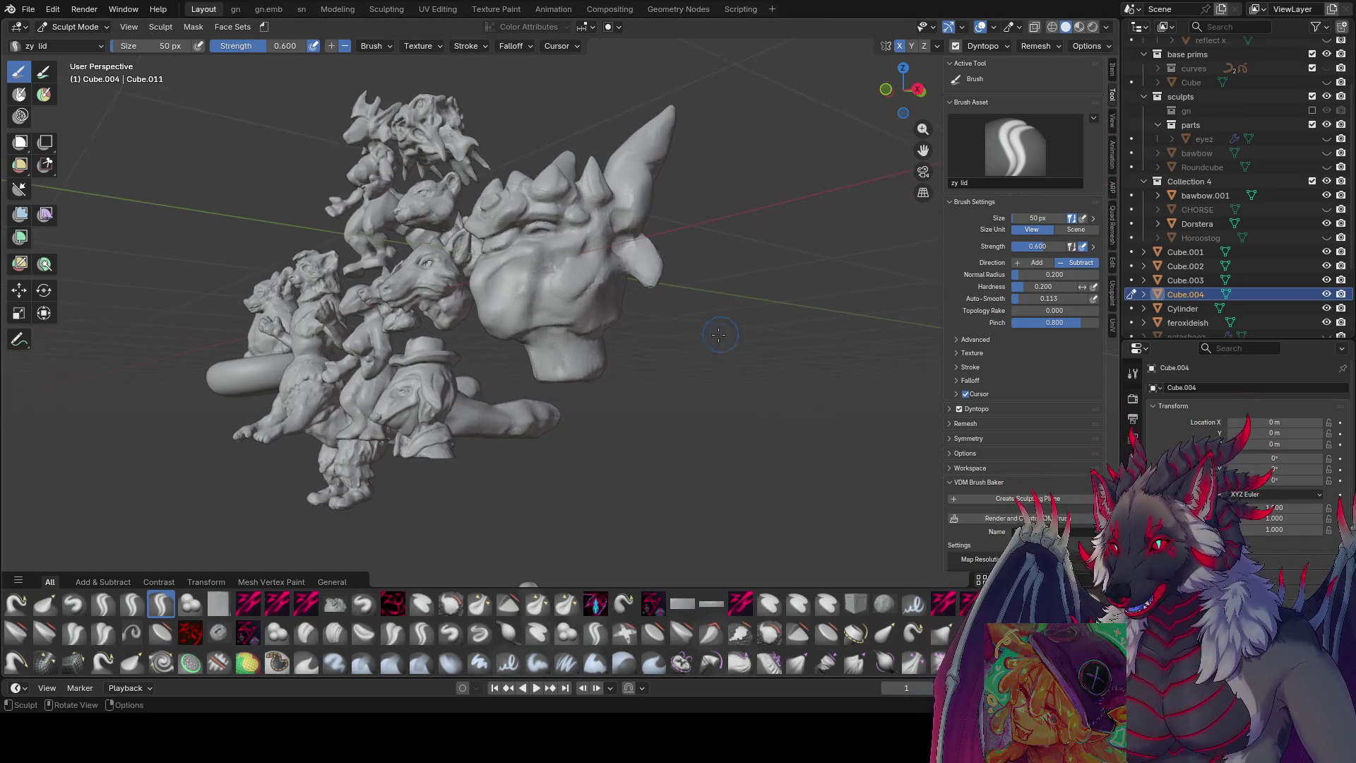
- Orbit around the head bust and set the lid brush to a smaller size
mouse_move(699, 341)
middle_mouse_down()
mouse_move(516, 278)
mouse_move(593, 273)
mouse_move(547, 285)
middle_mouse_up()
key("f")
left_click(543, 288)
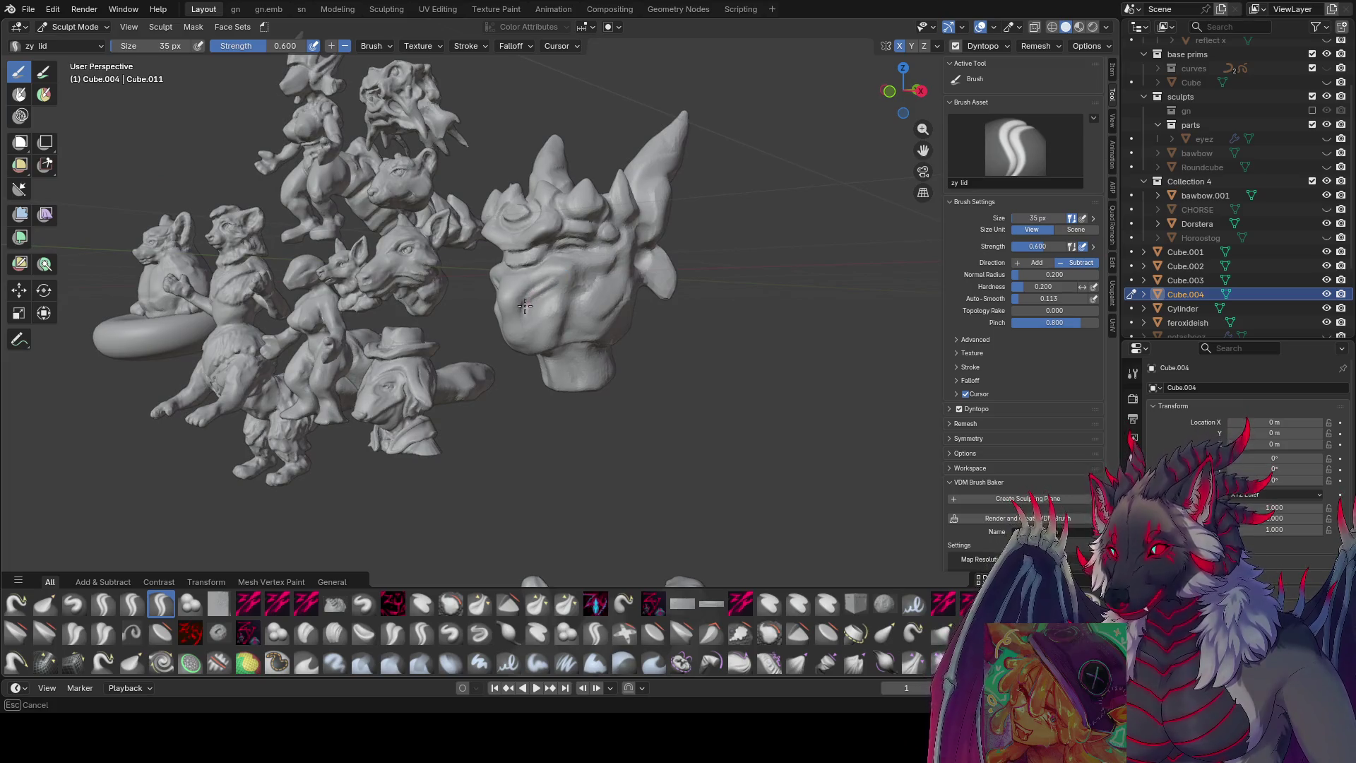
- Shrink the lid brush to about 26 px for fine work around the eyes
middle_click_drag(543, 317, 585, 286)
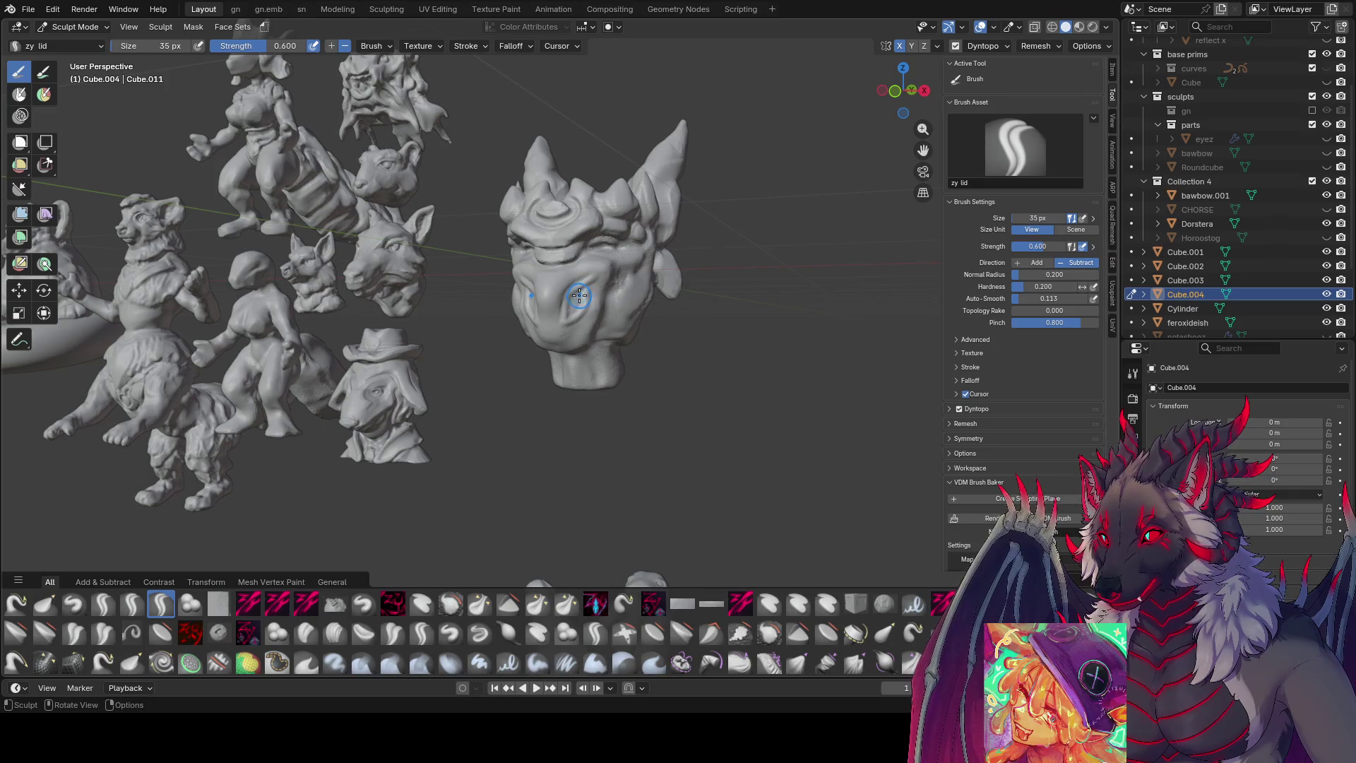
key("f")
left_click(561, 294)
middle_click_drag(562, 294, 527, 290)
key("f")
left_click(542, 295)
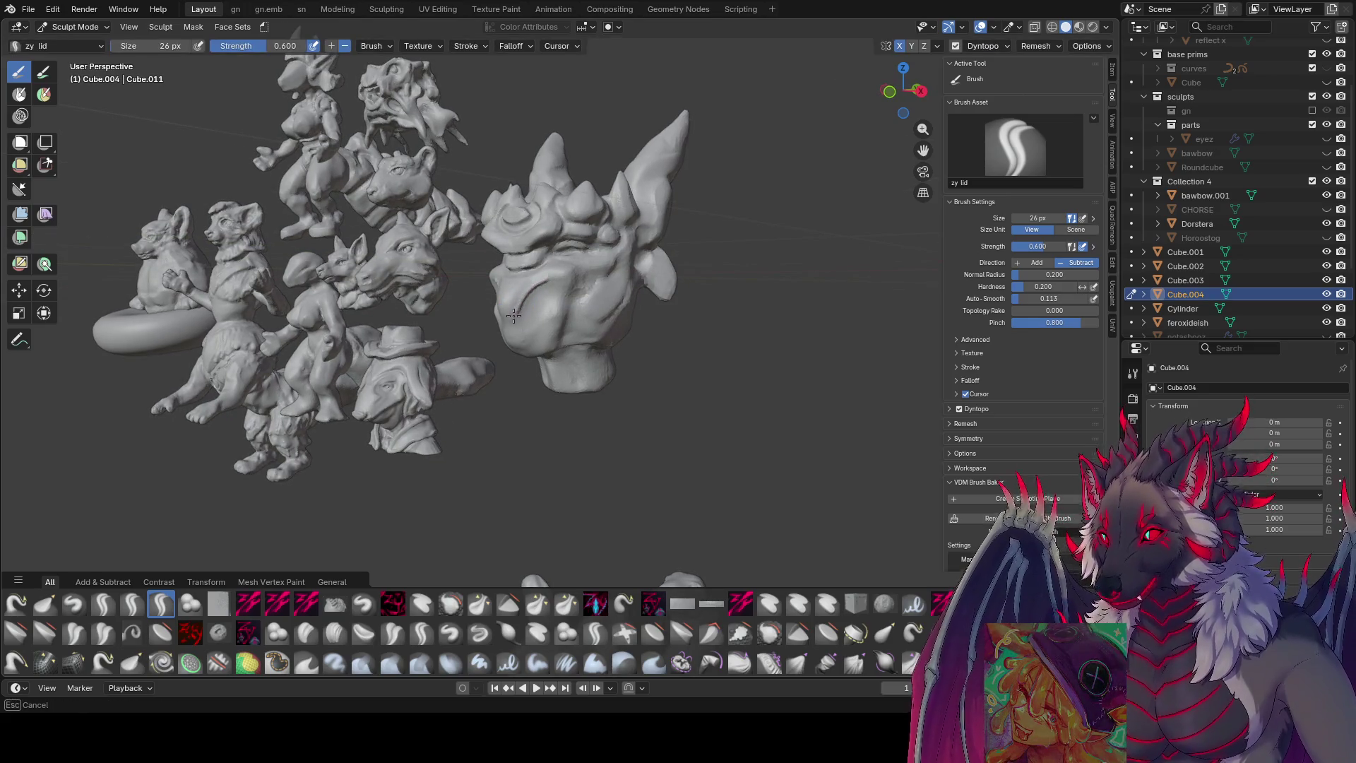
- Sculpt several strokes around the head's eye sockets, turning the view between them
middle_click_drag(526, 289, 543, 302)
left_click_drag(543, 302, 554, 300)
middle_click_drag(560, 324, 525, 313)
left_click_drag(525, 313, 522, 309)
middle_click_drag(550, 268, 542, 297)
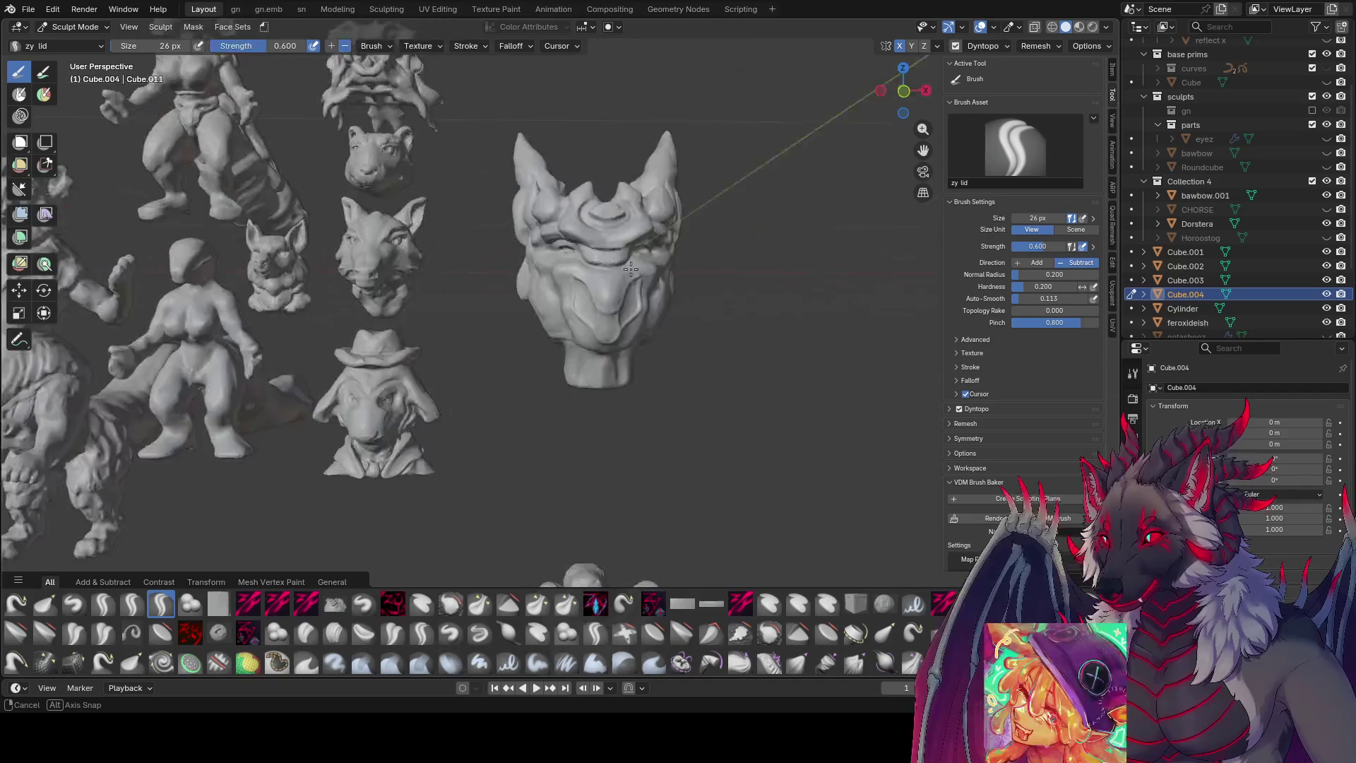
left_click_drag(541, 298, 528, 278)
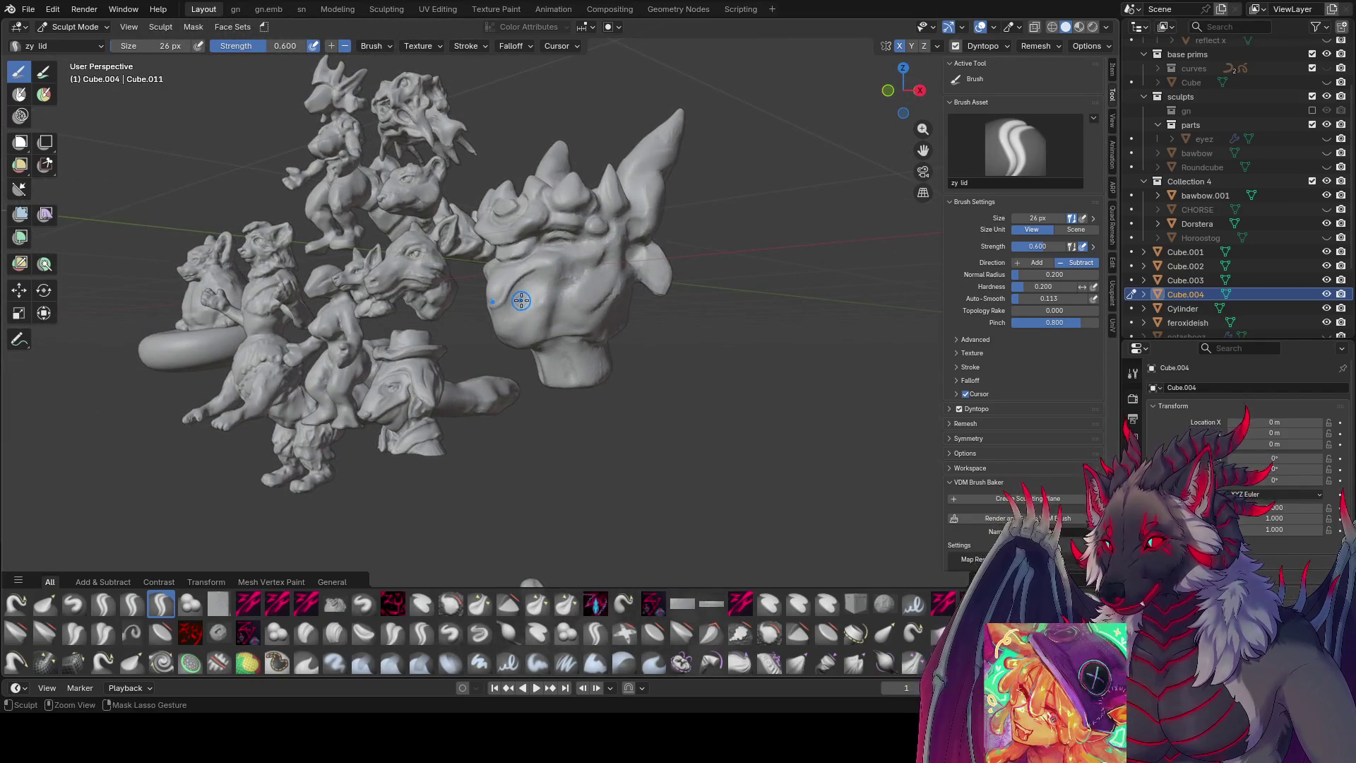
- Enlarge the brush to 39 px, then back down to 29 px, facing the head
key("f")
mouse_move(547, 263)
left_mouse_down()
mouse_move(559, 256)
mouse_move(502, 308)
left_mouse_up()
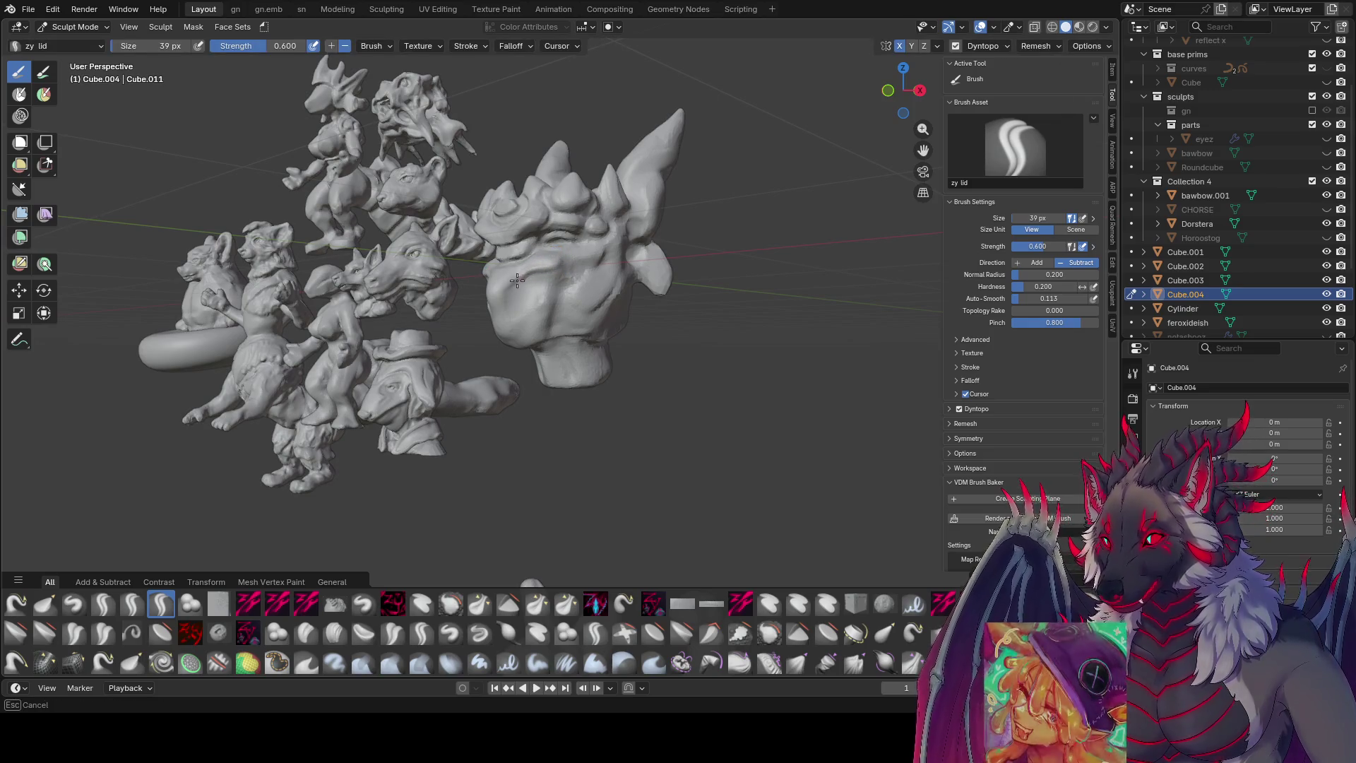
mouse_move(503, 307)
middle_mouse_down()
mouse_move(640, 337)
mouse_move(545, 303)
middle_mouse_up()
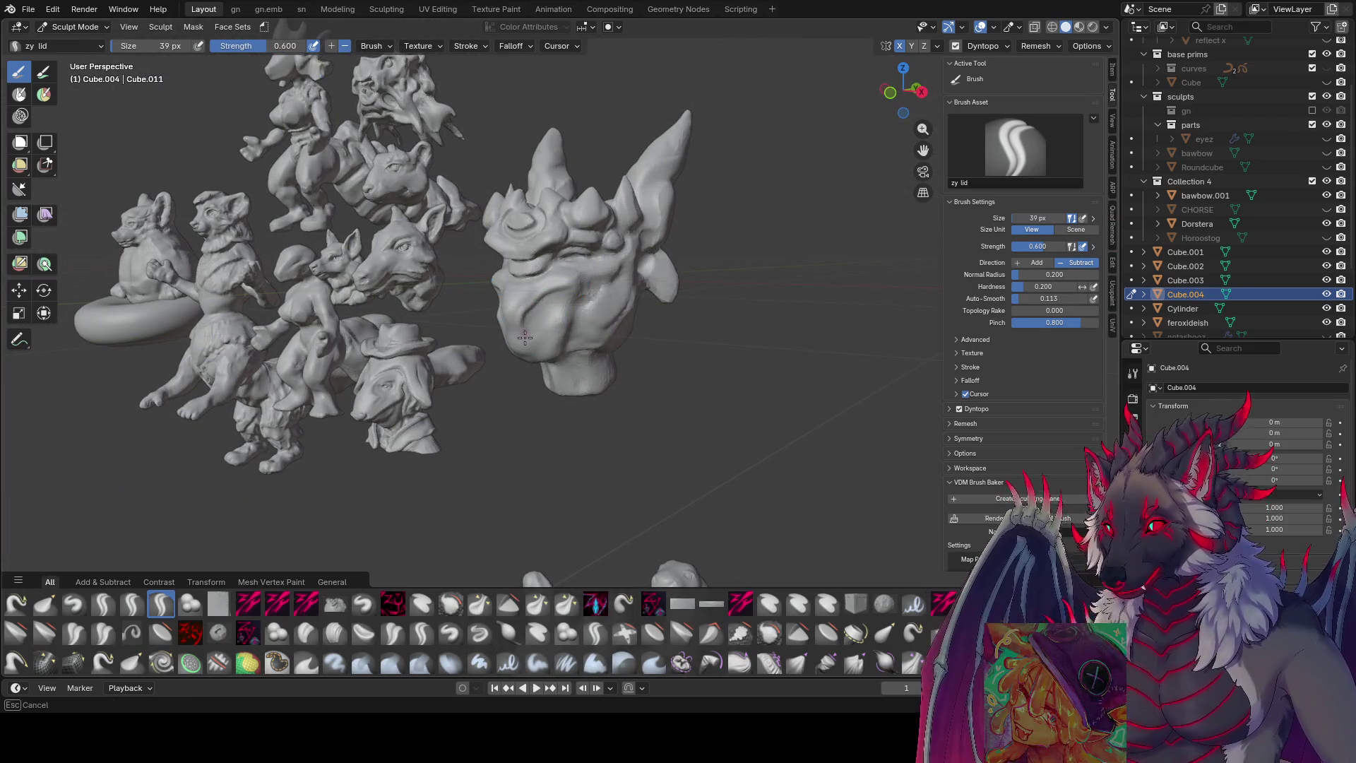
mouse_move(534, 302)
middle_mouse_down()
mouse_move(520, 311)
mouse_move(527, 277)
middle_mouse_up()
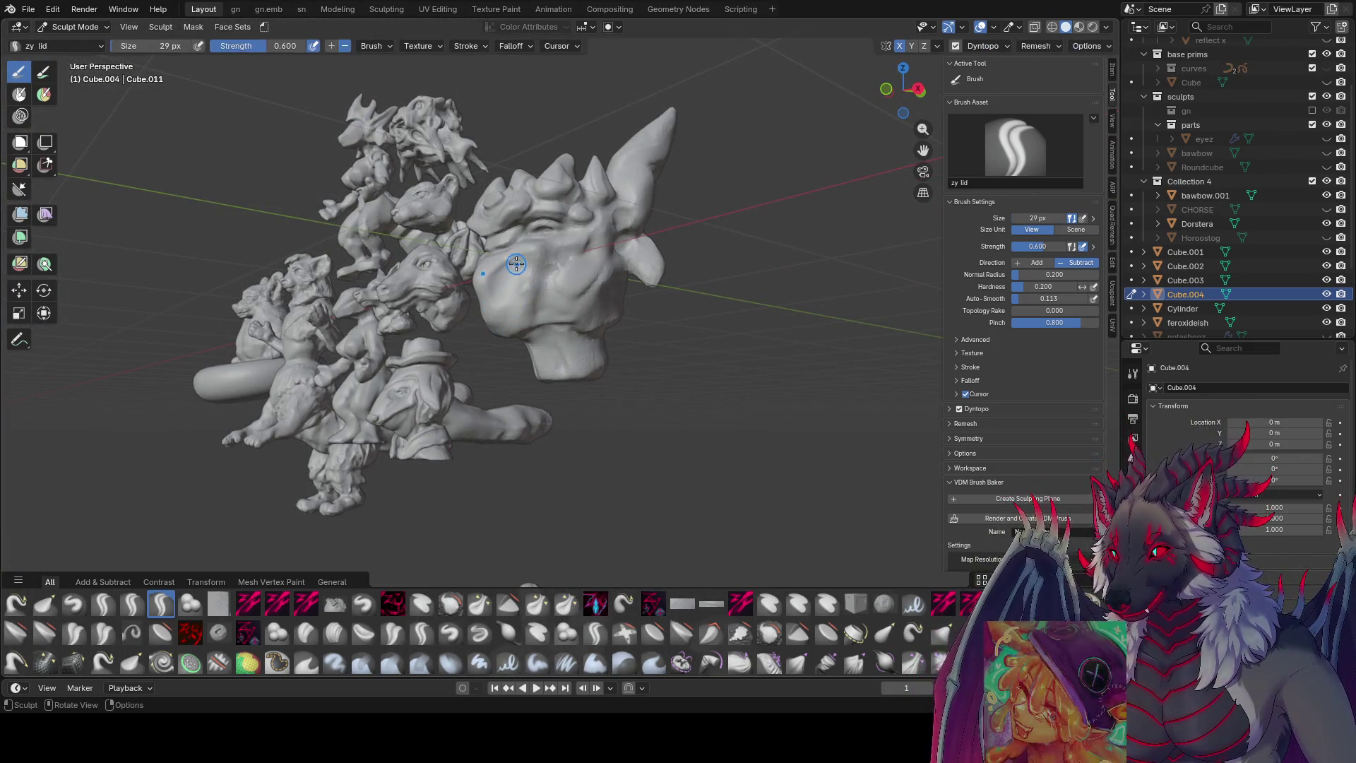
key("f")
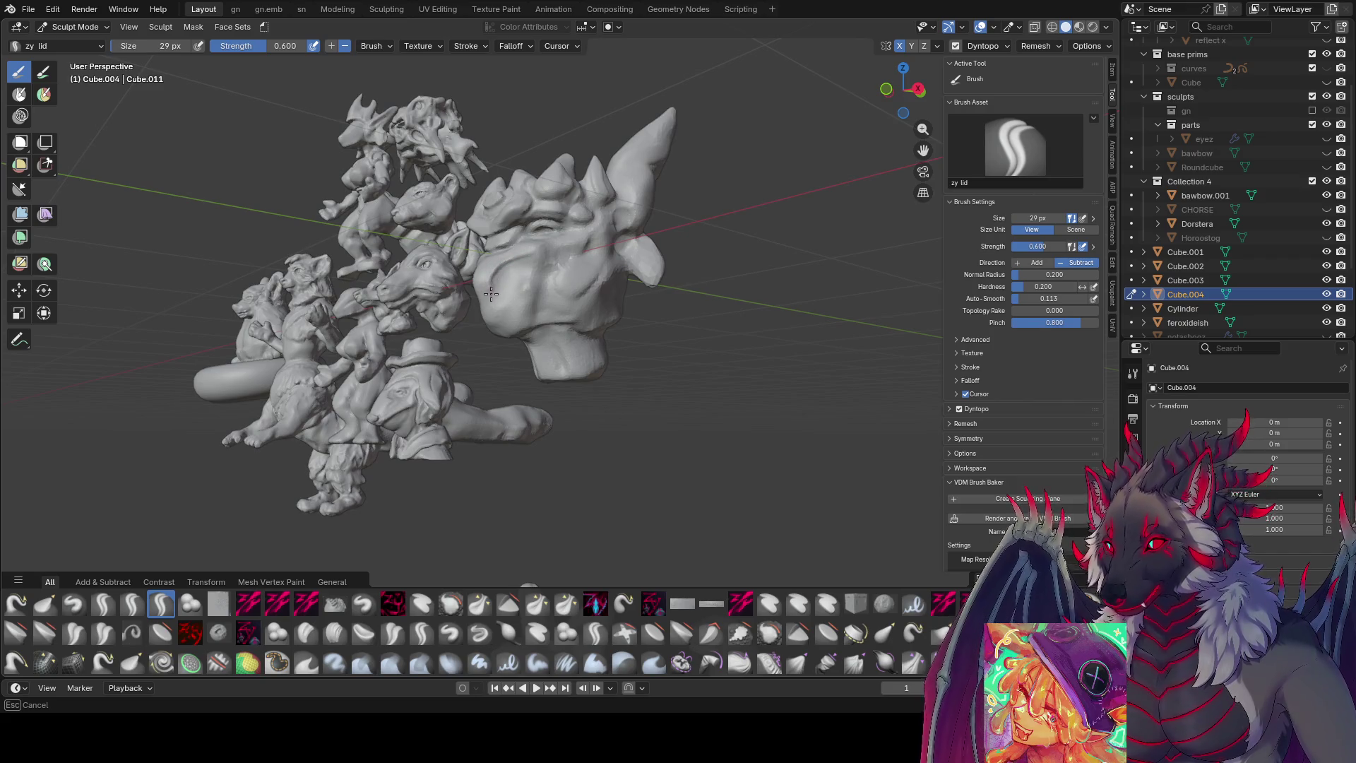
mouse_move(500, 330)
middle_mouse_down()
mouse_move(616, 346)
mouse_move(553, 341)
middle_mouse_up()
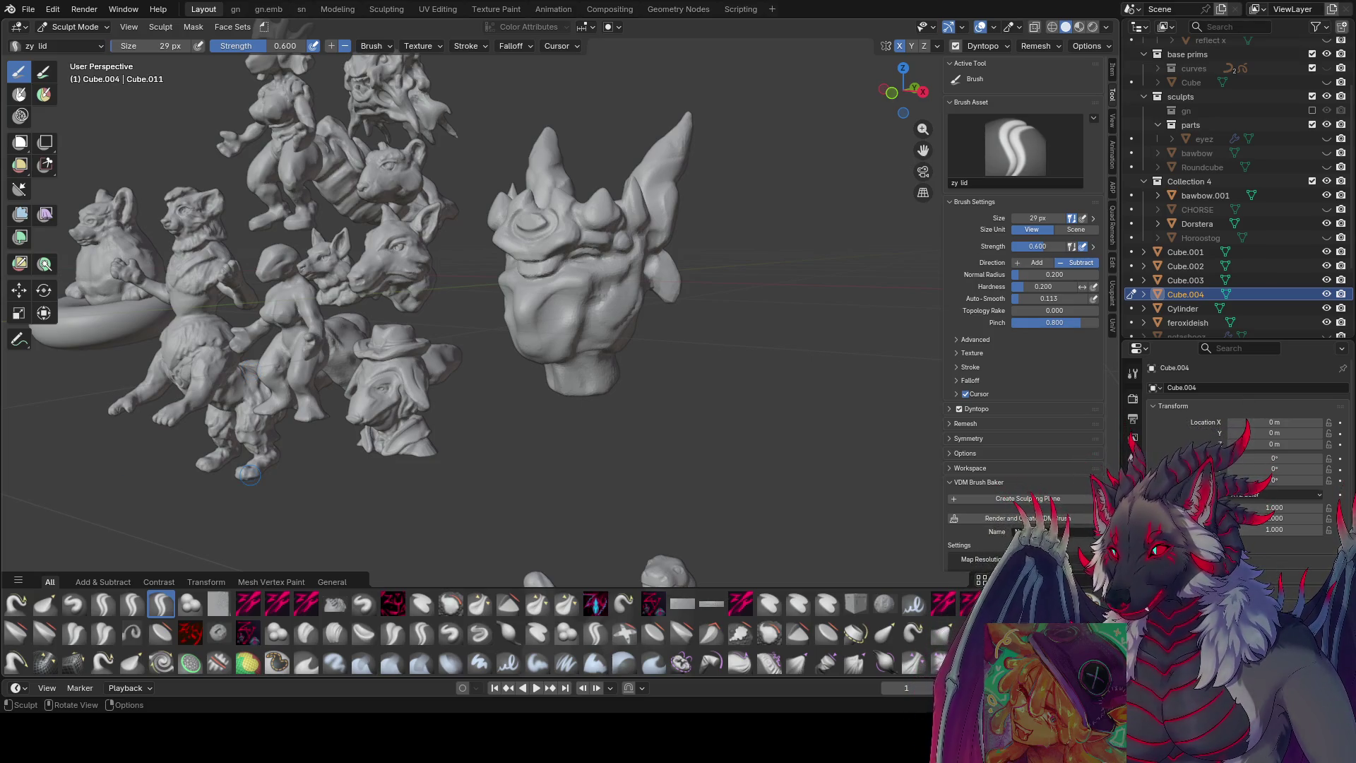
- Switch to the Compositing workspace
left_click(596, 10)
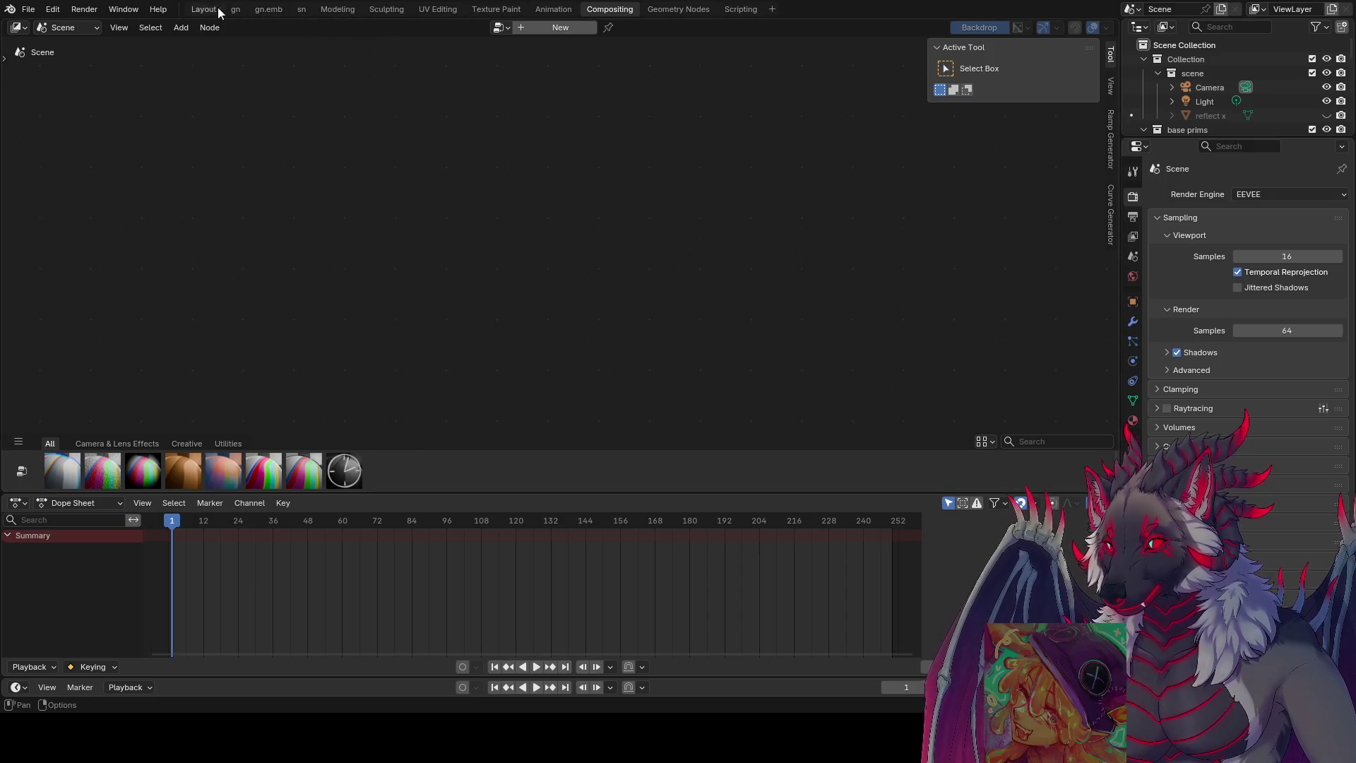
- Return to the Layout workspace, save the file and switch to Object Mode
left_click(212, 9)
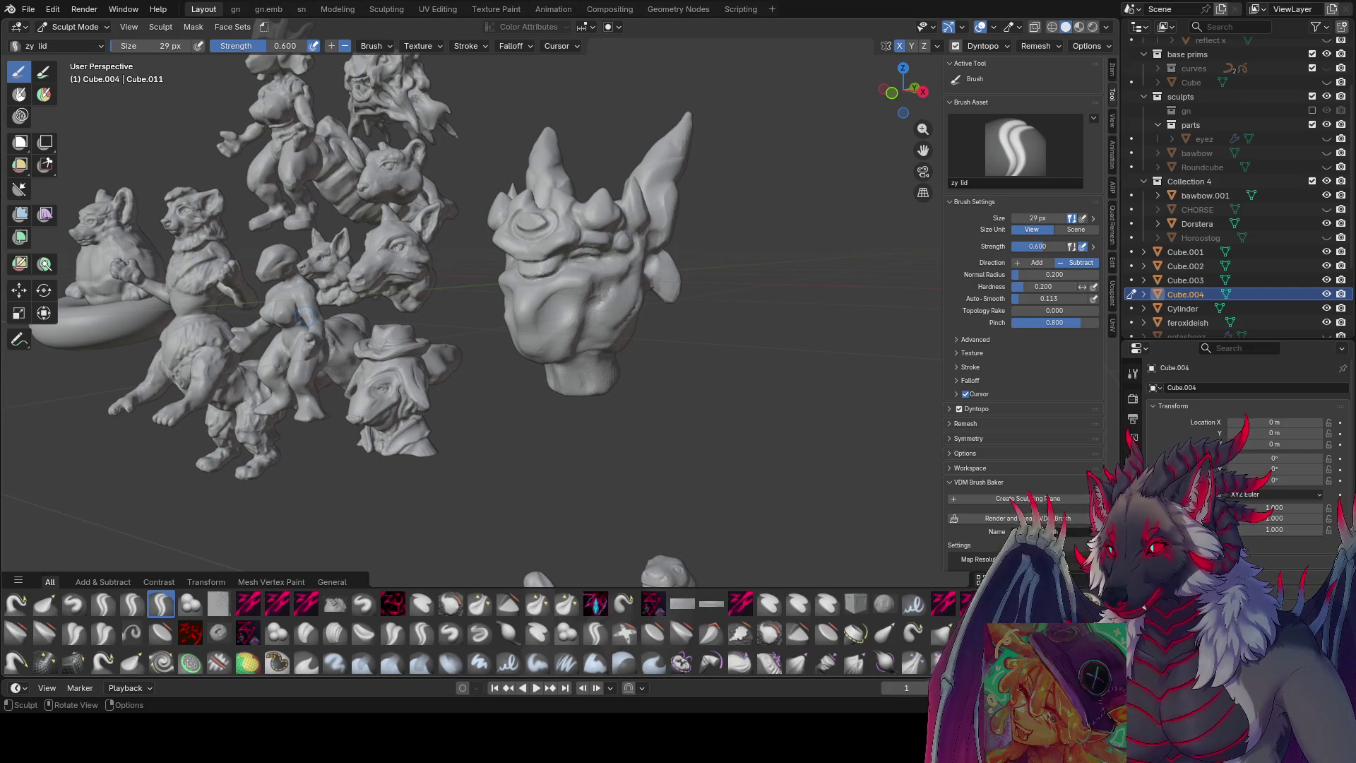
scroll(593, 202, "down", 5)
middle_click_drag(593, 202, 573, 244)
key("ctrl+s")
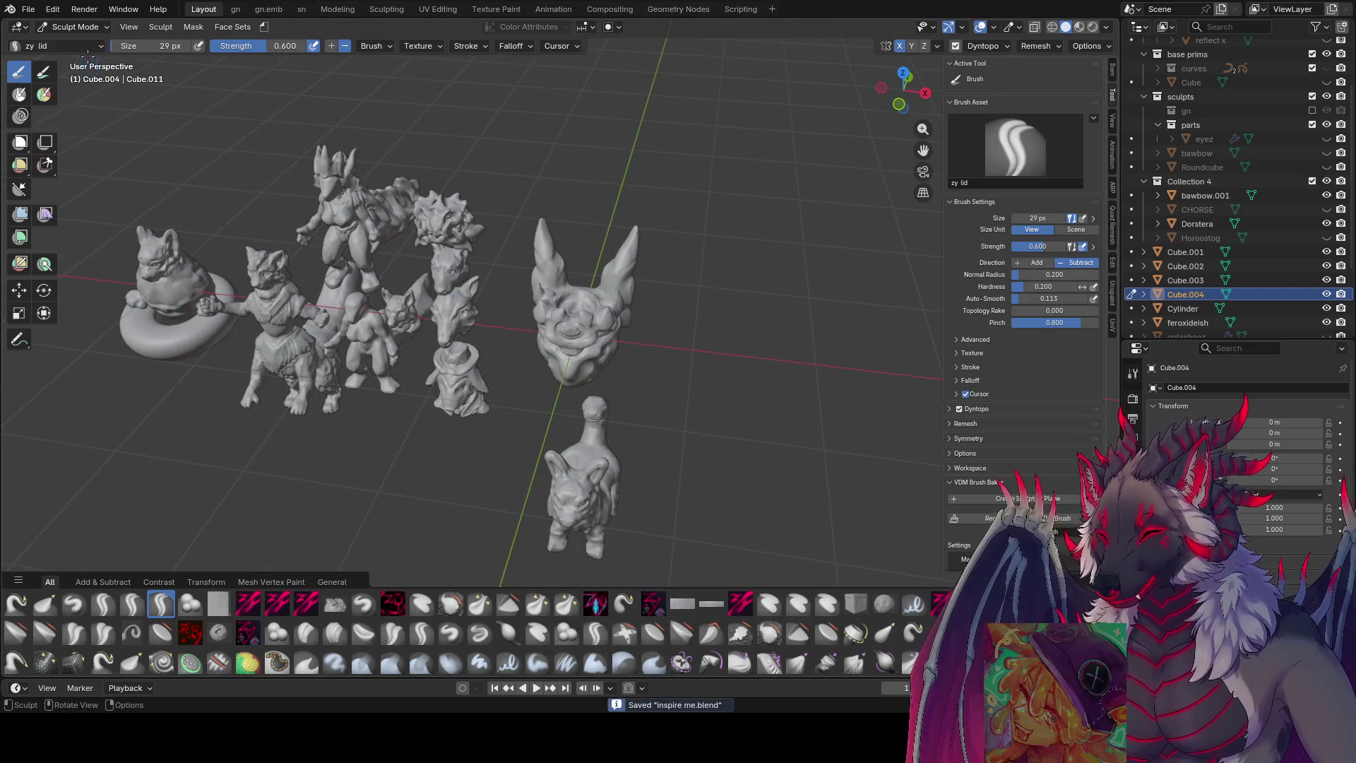
middle_click_drag(568, 324, 581, 258)
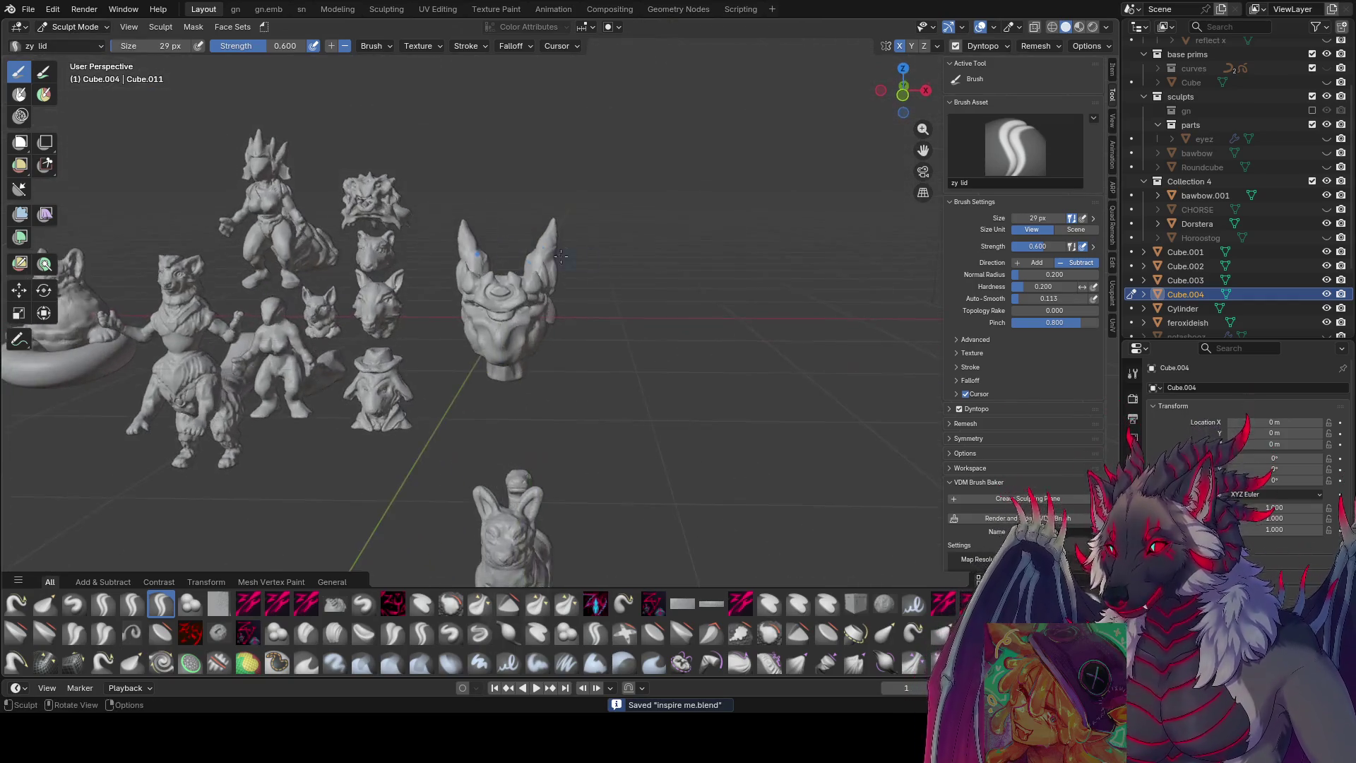
left_click(95, 26)
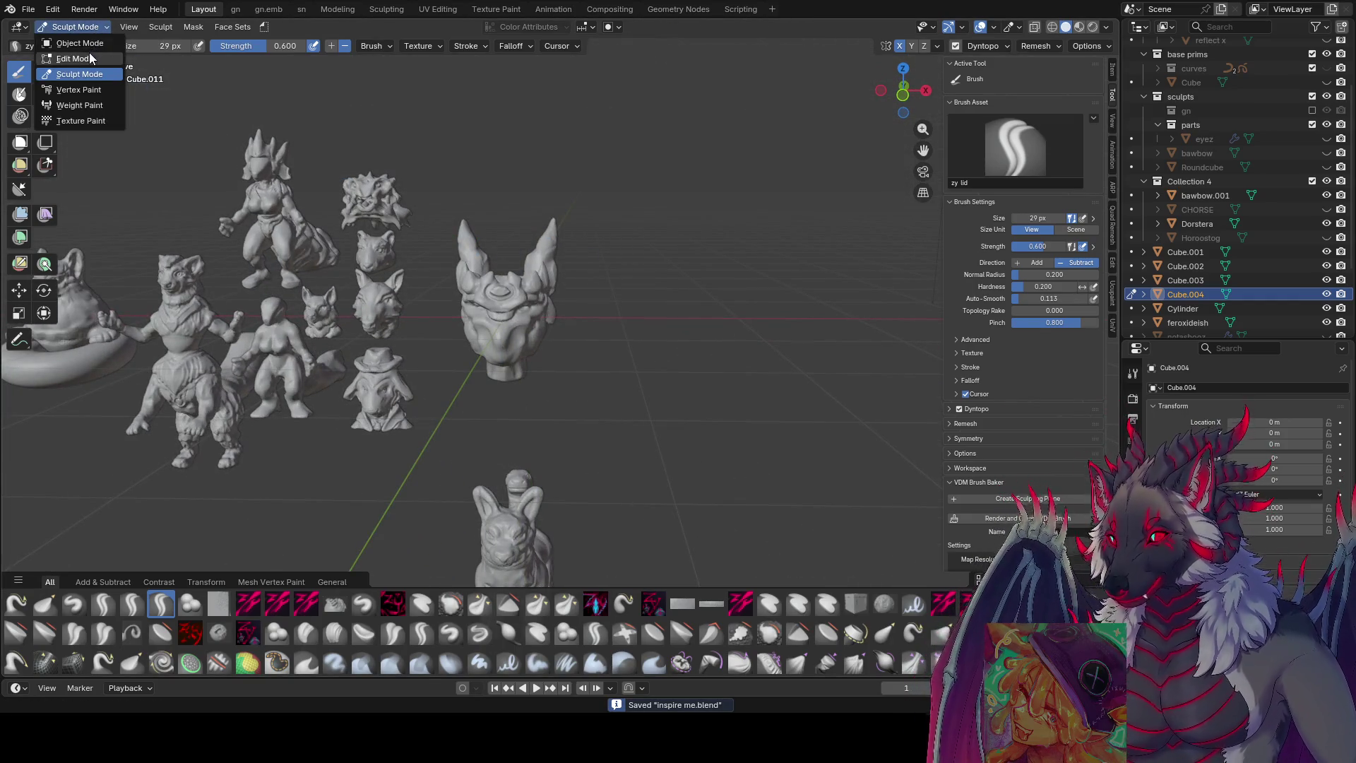
left_click(106, 47)
type("s.5")
- Scale the head bust to half size, apply the scale and save again
key("Return")
key("ctrl+a")
left_click(613, 289)
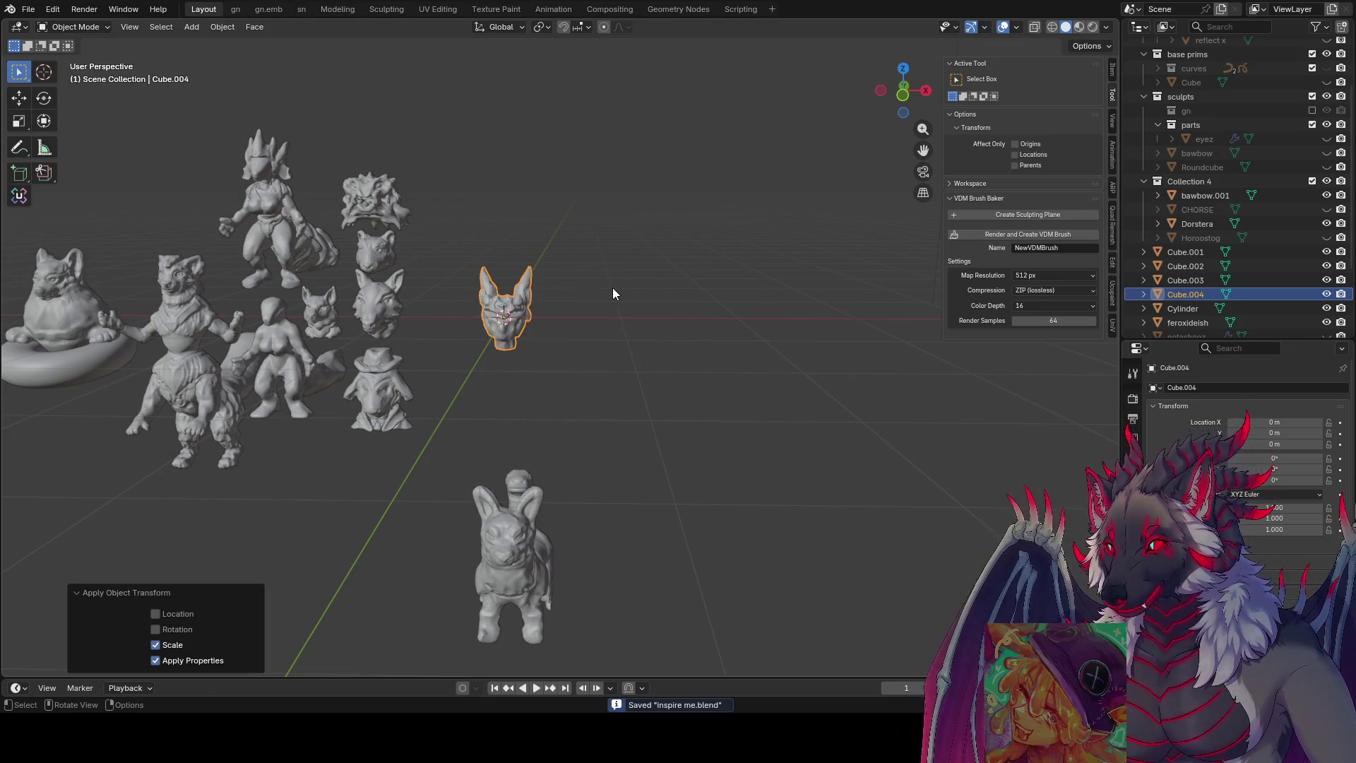
scroll(557, 324, "up", 2)
key("ctrl+s")
mouse_move(553, 322)
middle_mouse_down()
mouse_move(604, 304)
mouse_move(690, 322)
middle_mouse_up()
- Deselect everything and add a torus mesh from the Shift+A search
left_click(603, 304)
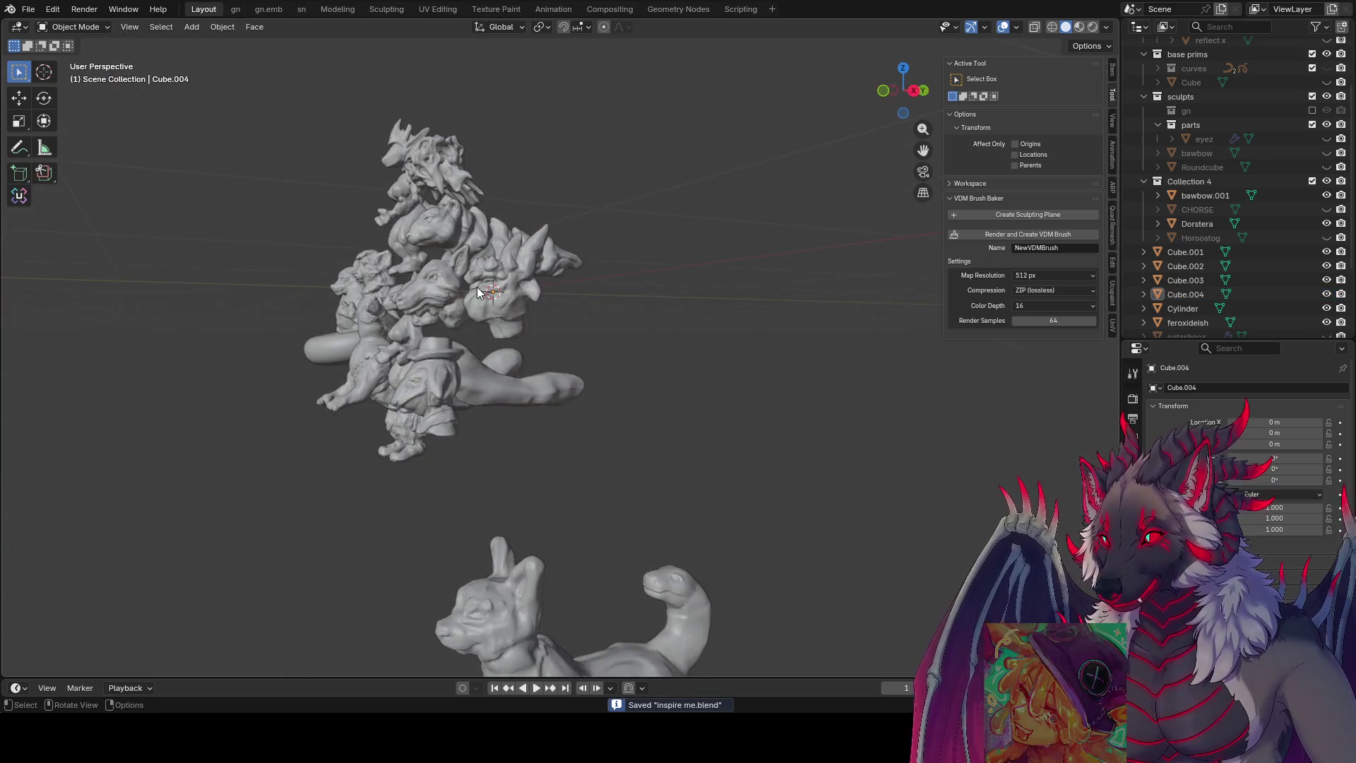
left_click(690, 320)
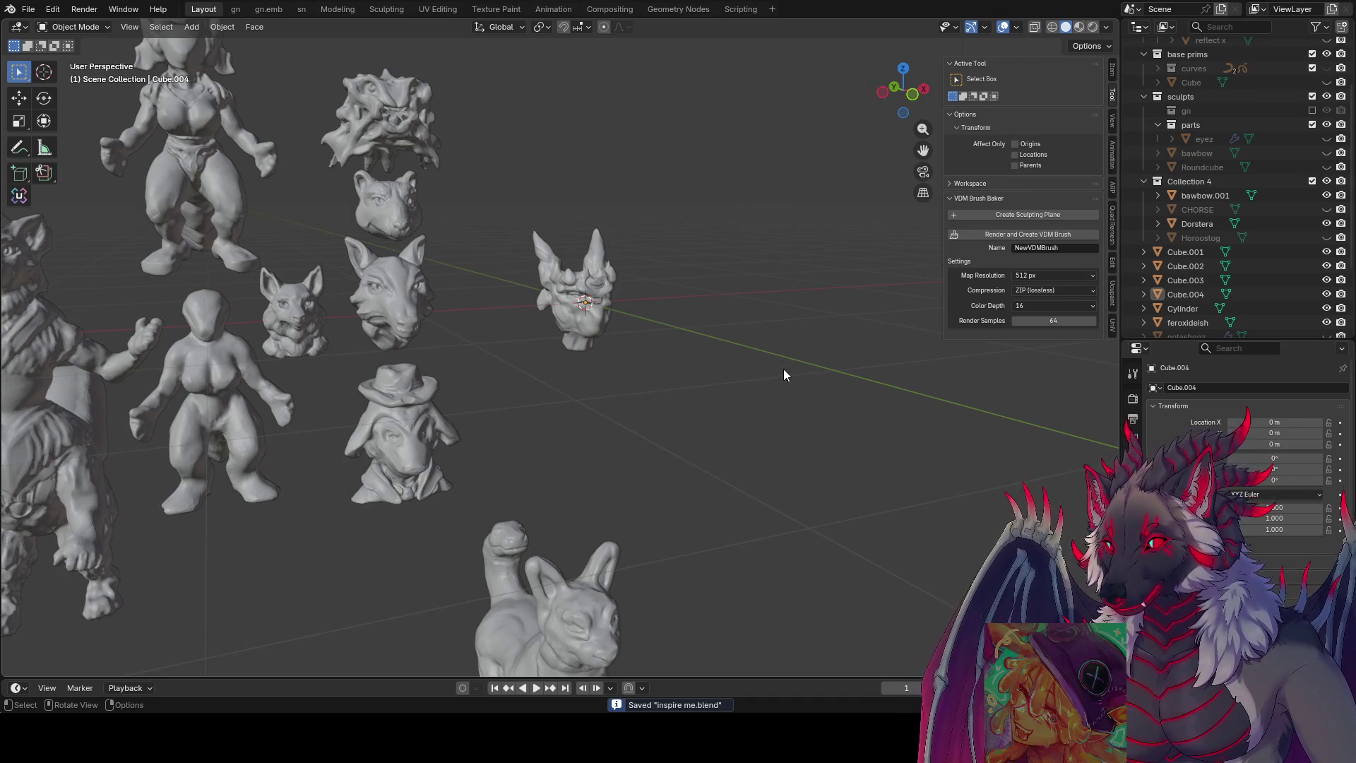
key("shift+a")
left_click(671, 350)
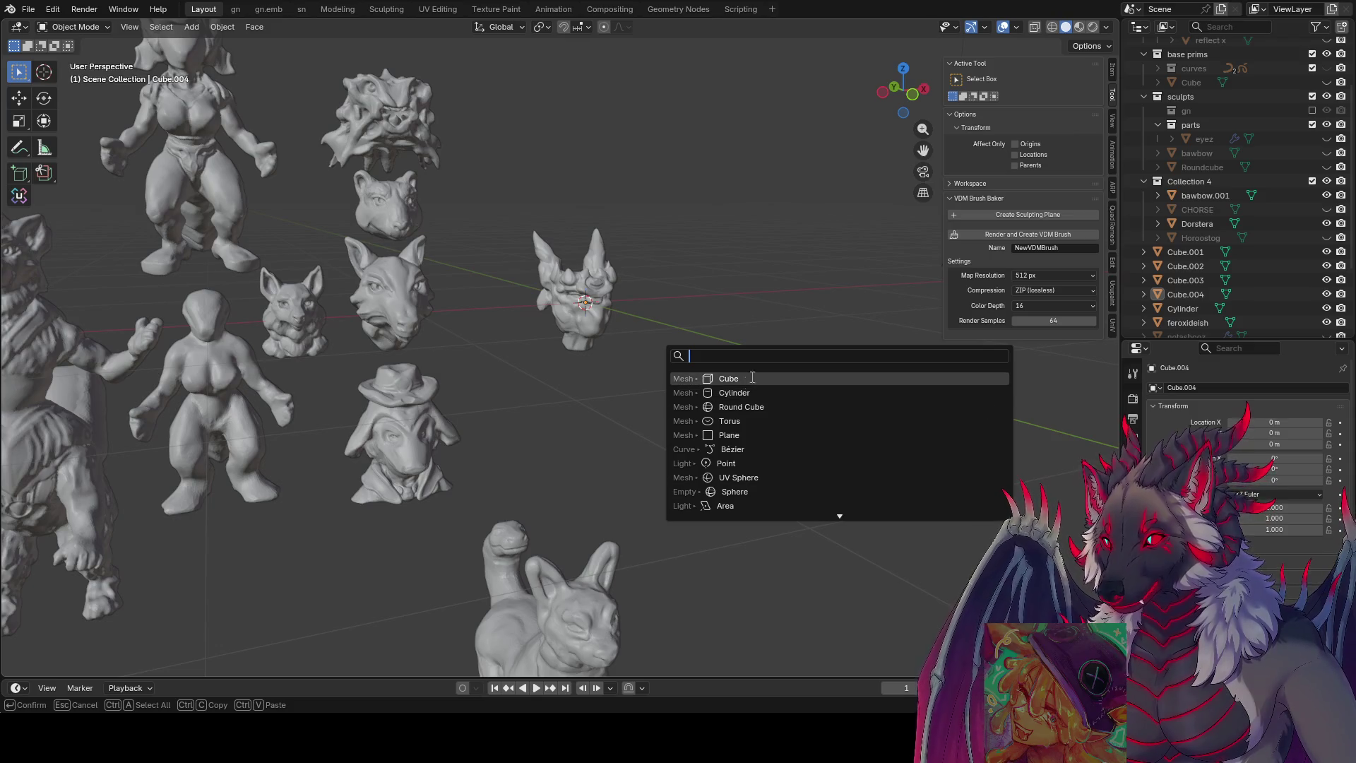
left_click(734, 422)
- Narrow the torus's inner opening by scaling its inner edge loop to 0.6
key("Tab")
key("s")
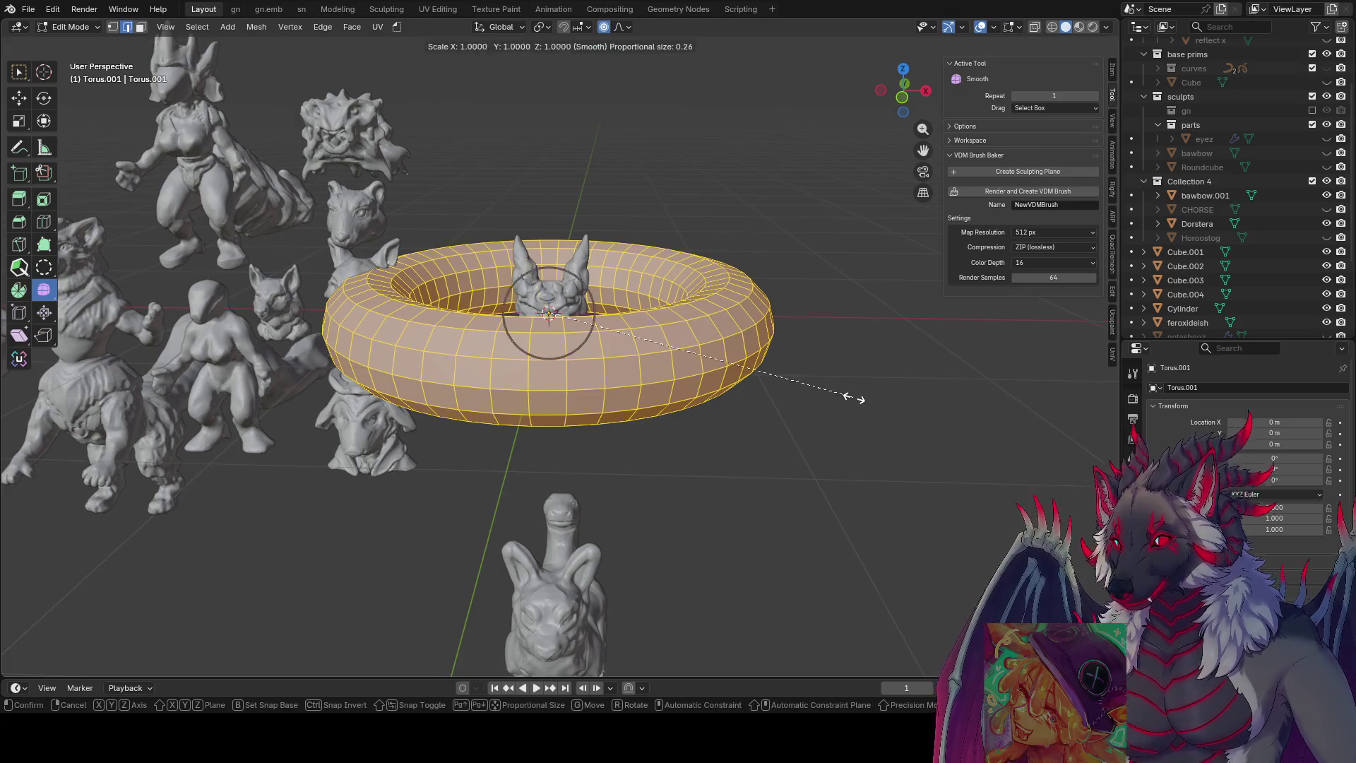
key("Escape")
middle_click_drag(864, 367, 776, 377)
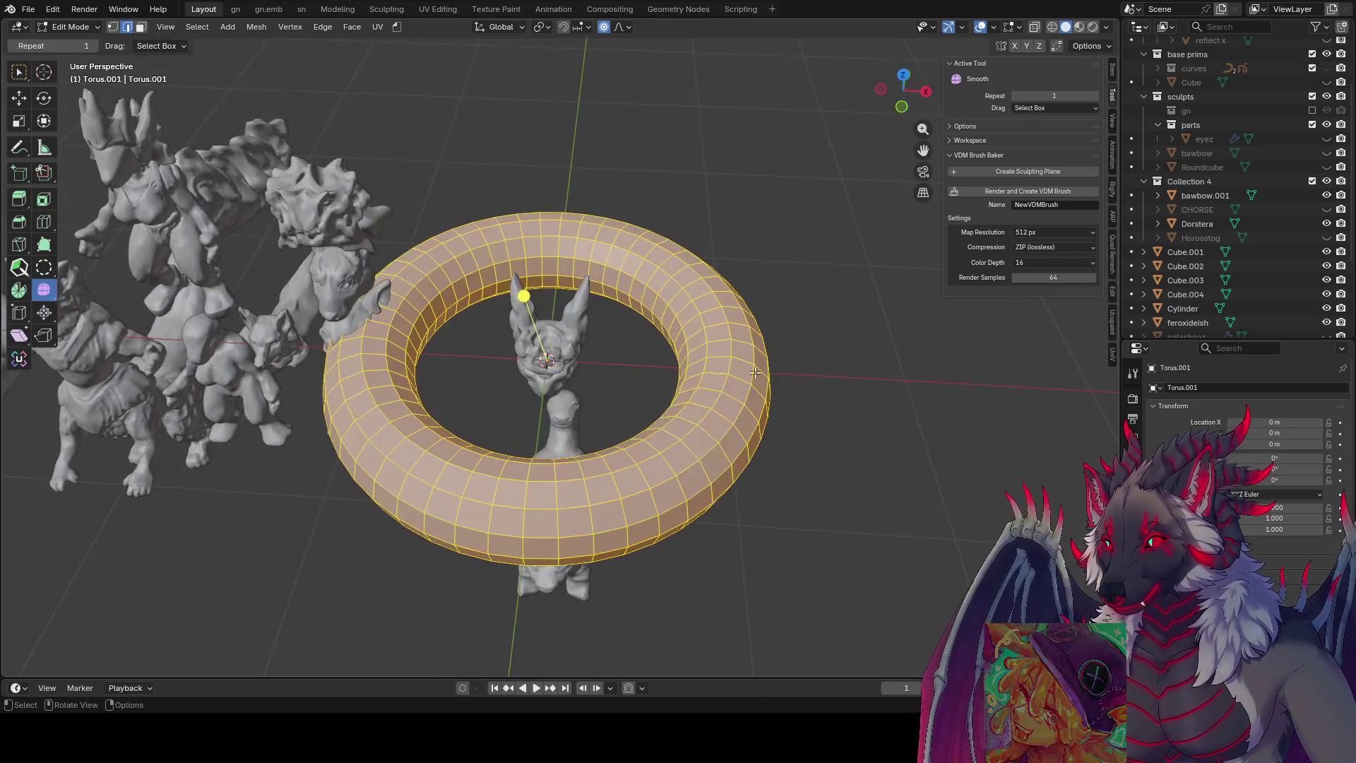
left_click(467, 300, "alt")
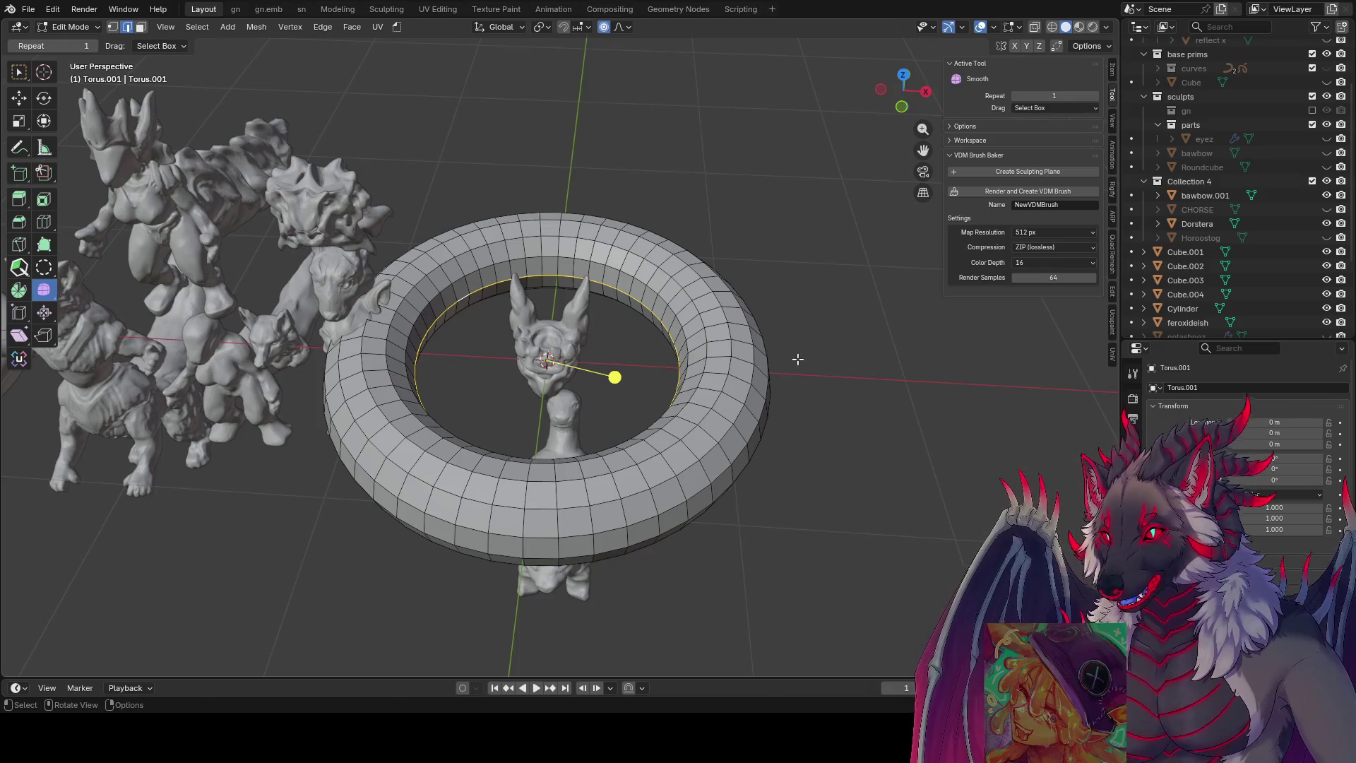
key("s")
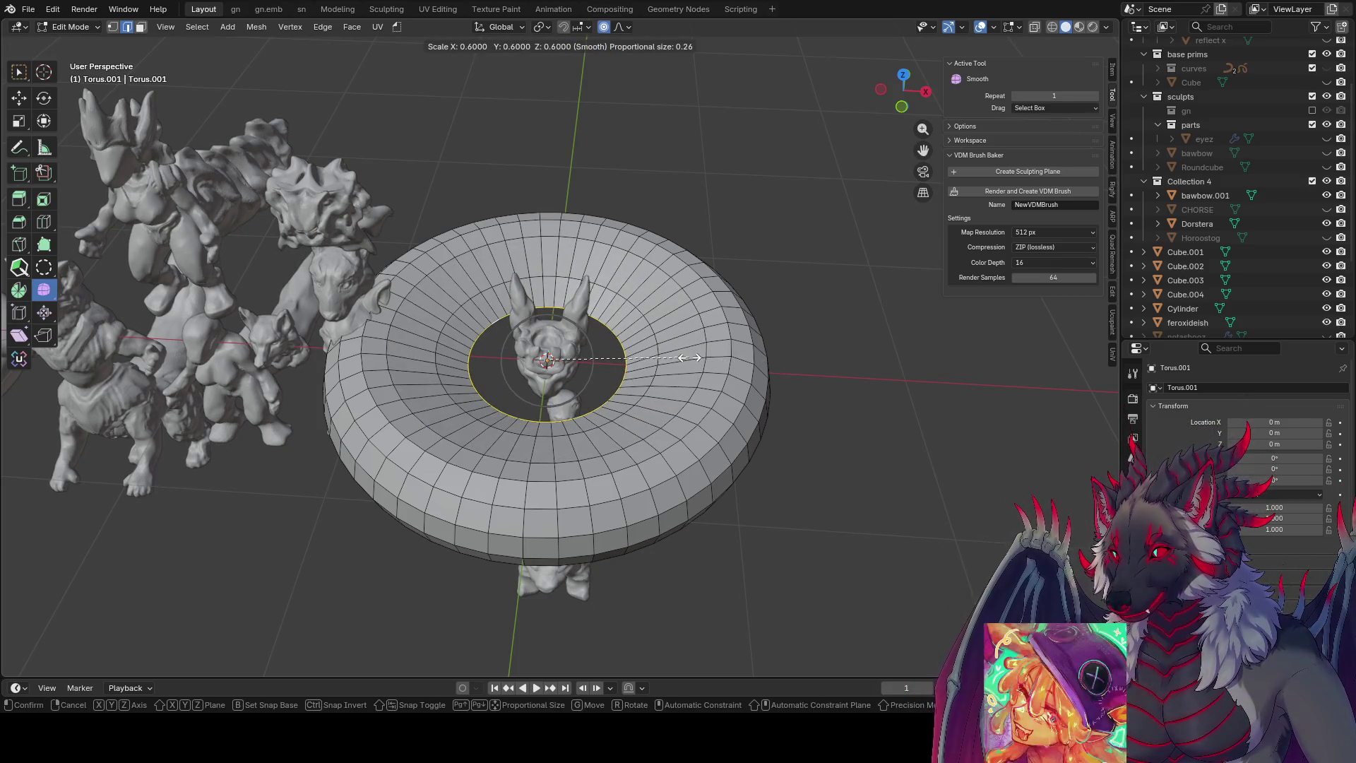
left_click(690, 358)
- Flatten the torus vertically along Z into a squat ring and return to object mode
mouse_move(690, 359)
middle_mouse_down()
mouse_move(662, 256)
mouse_move(781, 339)
middle_mouse_up()
key("s")
key("z")
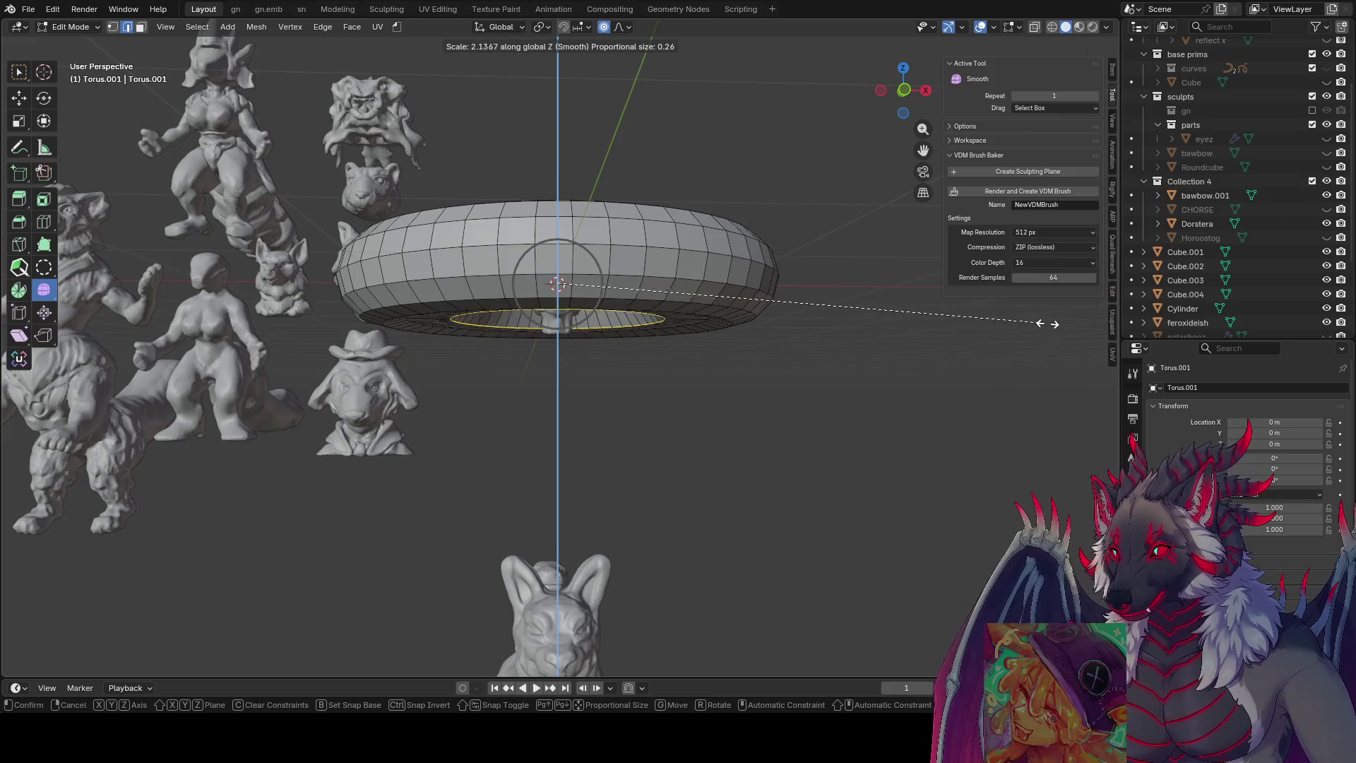
left_click(1049, 320)
middle_click_drag(1049, 321, 878, 377)
key("Tab")
key("a")
left_click(761, 306)
key("Tab")
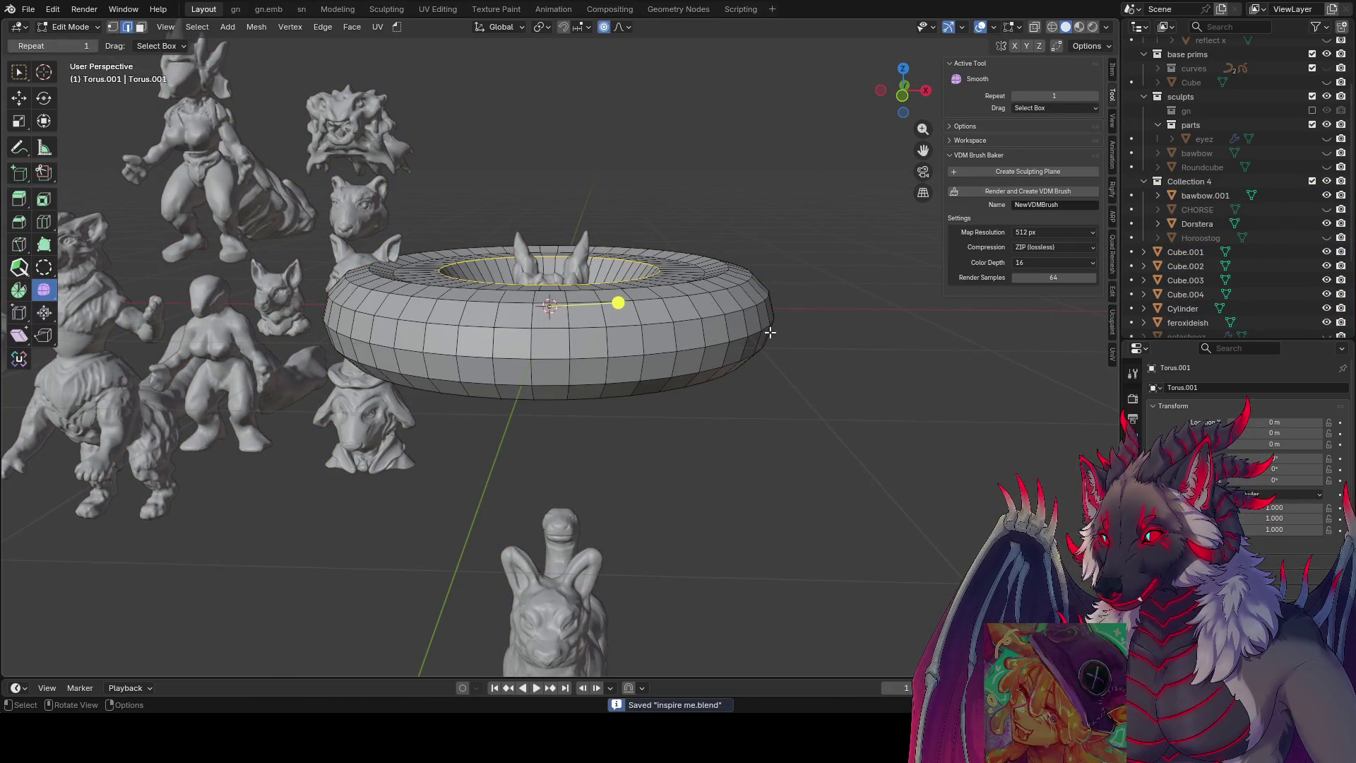
key("Tab")
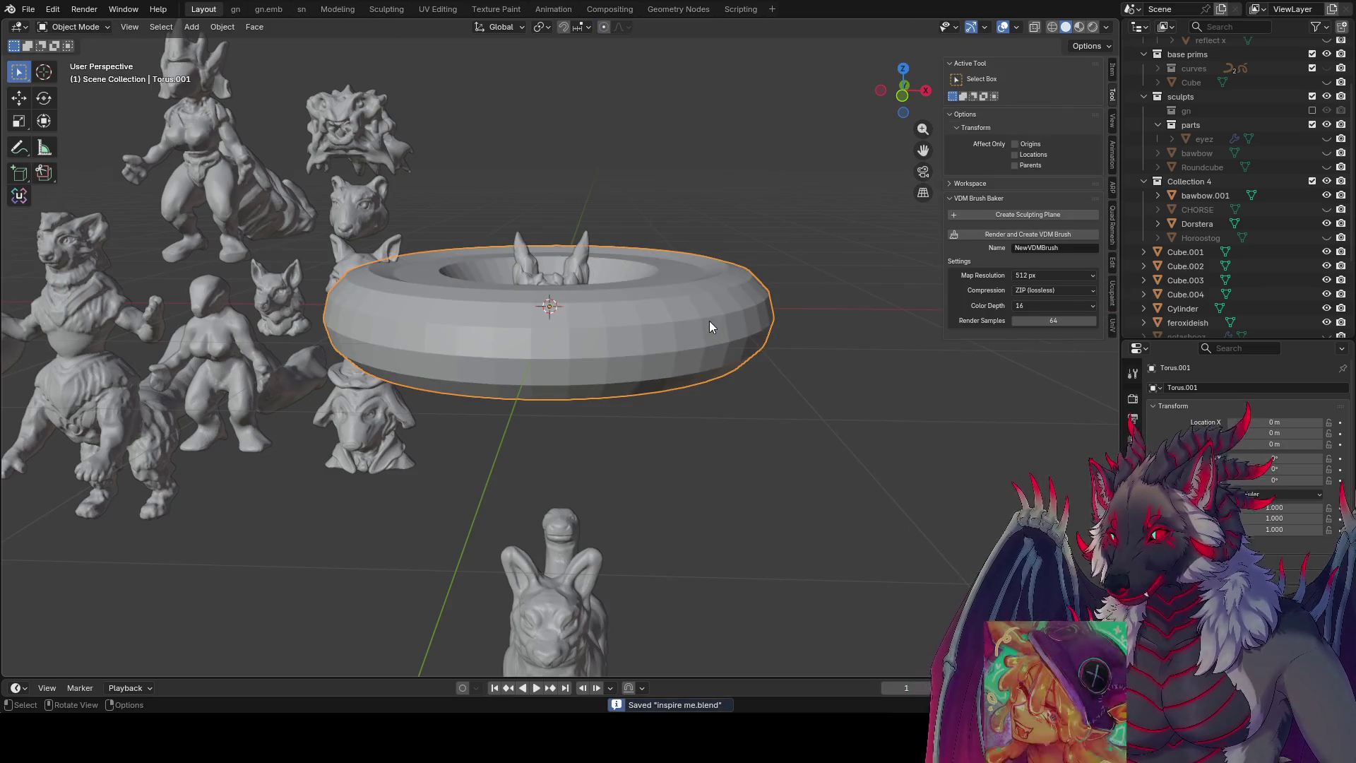
- Shrink the whole torus to 0.4 so it fits as a collar, and save the file
key("Tab")
key("a")
key("s")
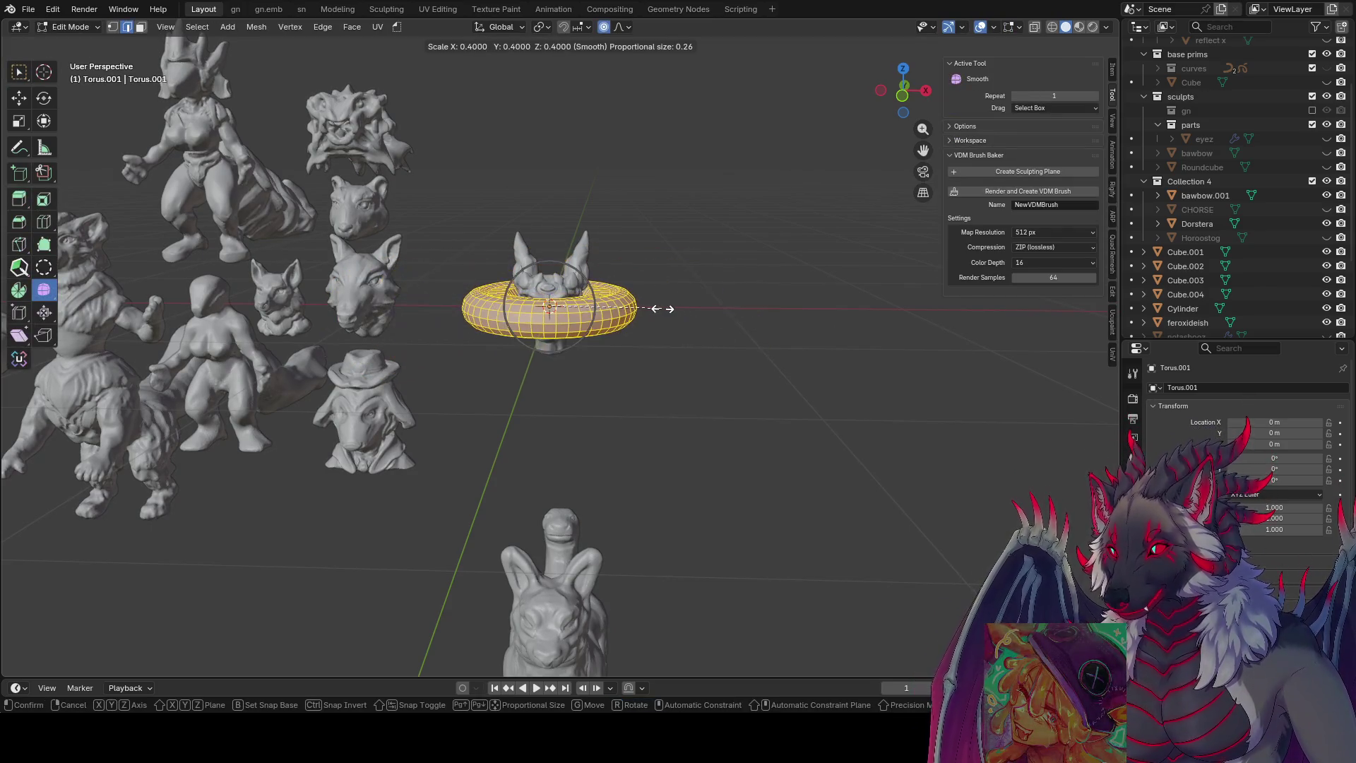
left_click(742, 314)
key("ctrl+s")
middle_click_drag(742, 315, 720, 315)
key("z")
left_click(724, 315)
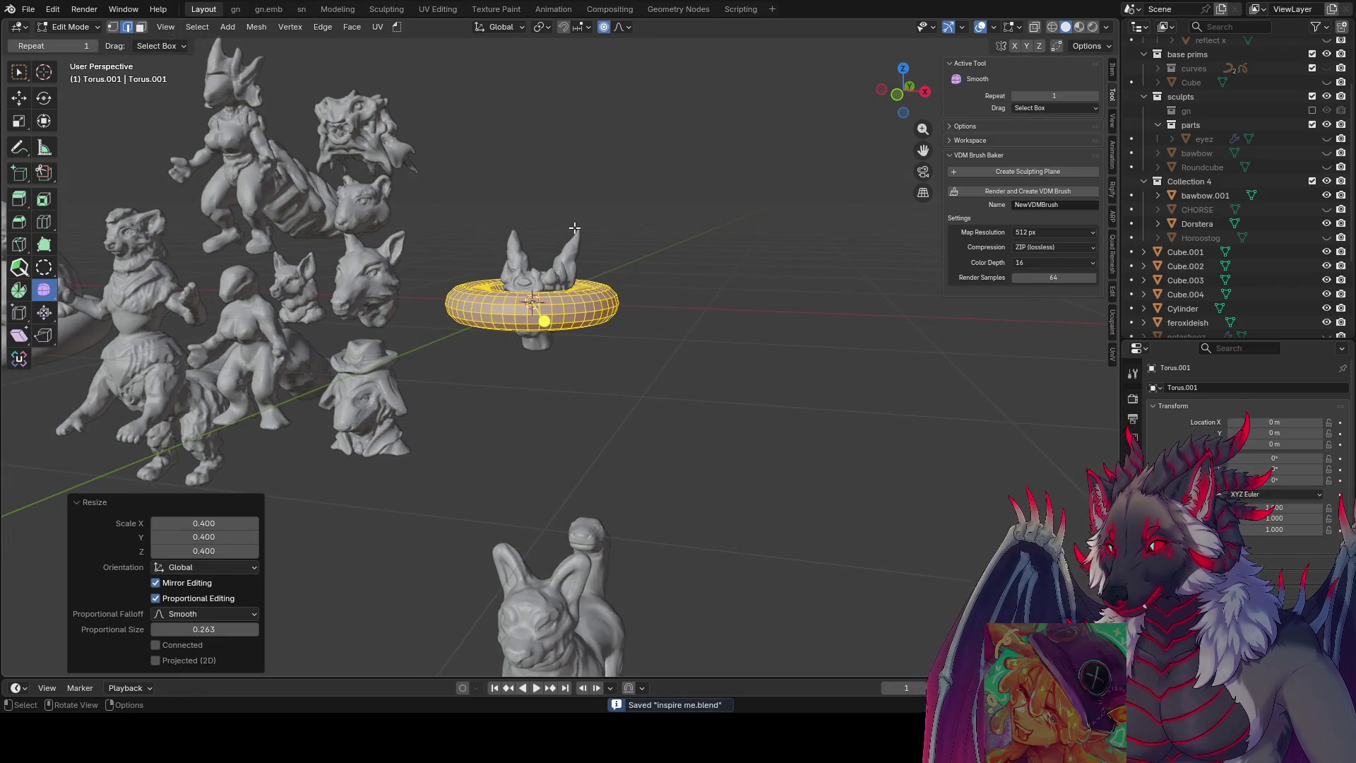
- Stretch the collar along X with height locked via Shift+Z, then save
middle_click_drag(678, 297, 662, 296)
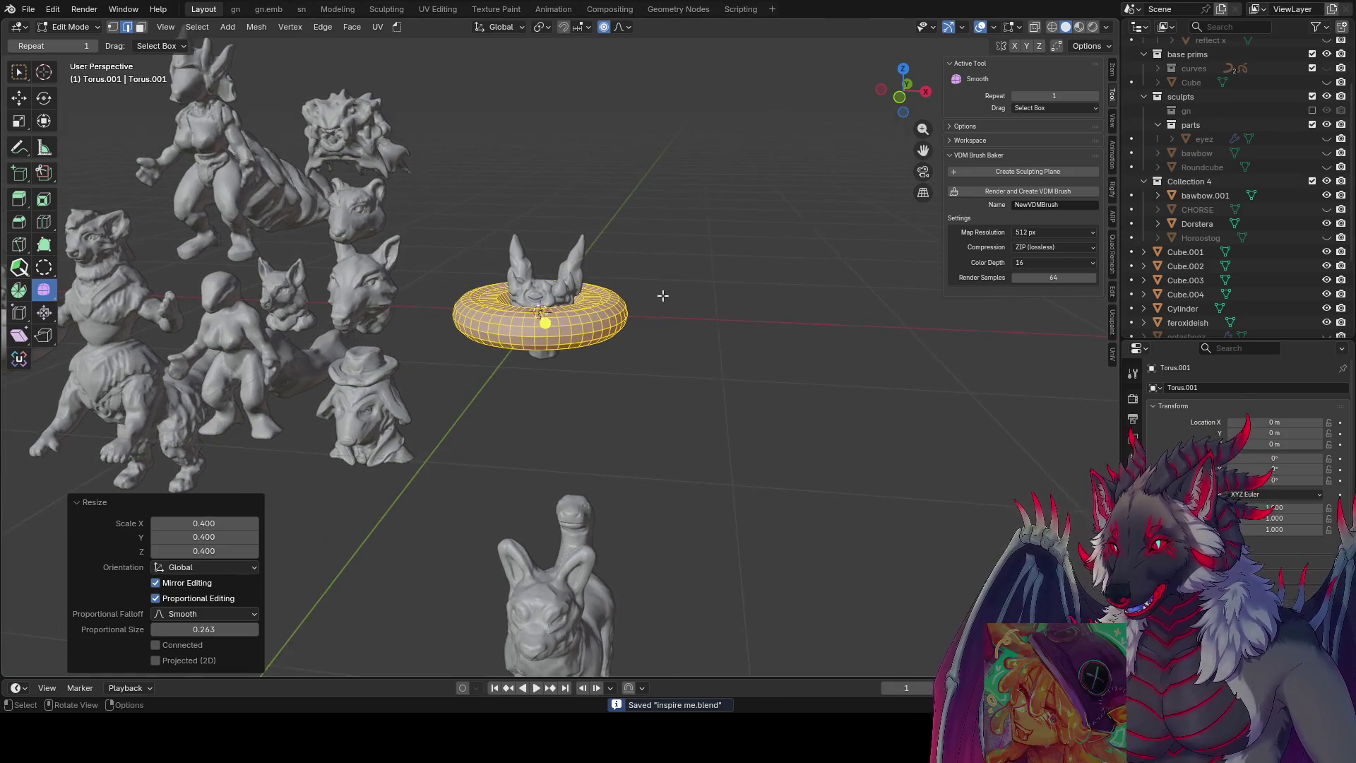
key("s")
key("shift+z")
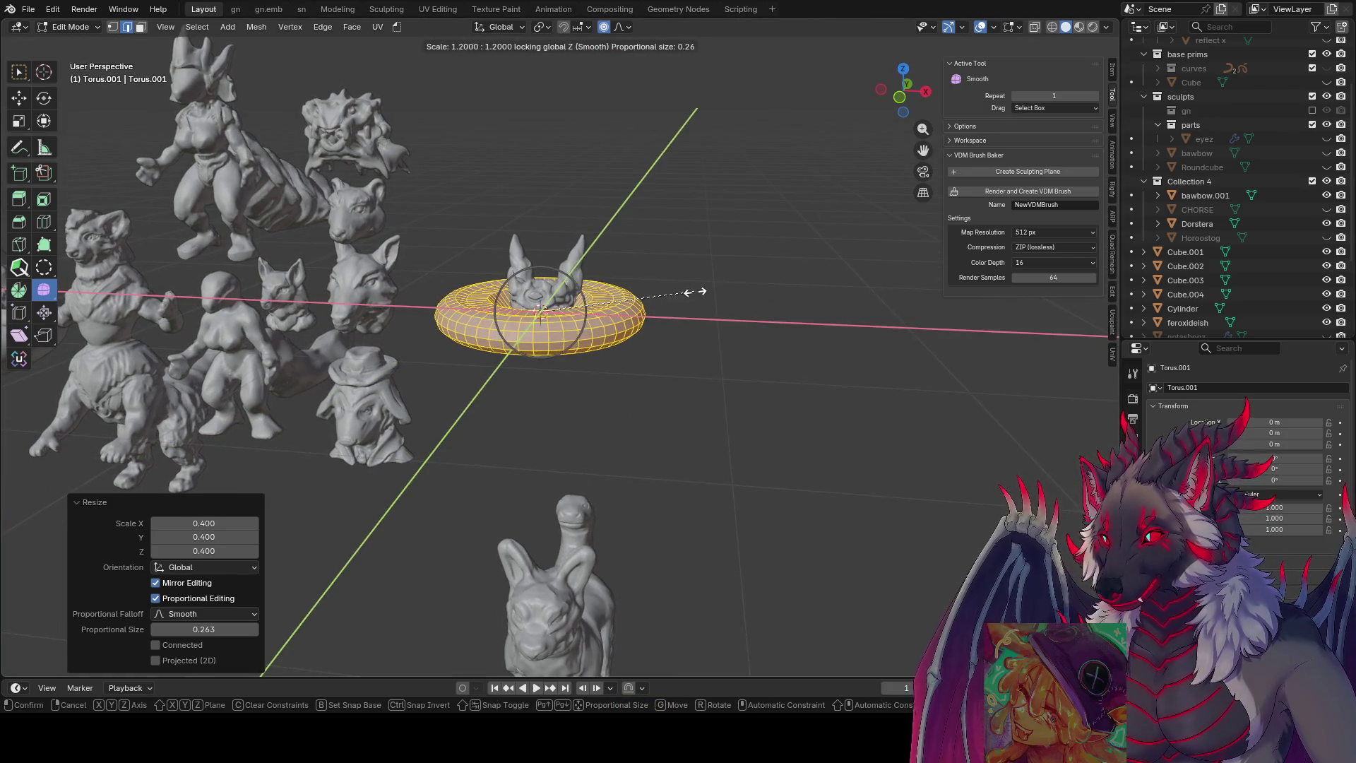
key("x")
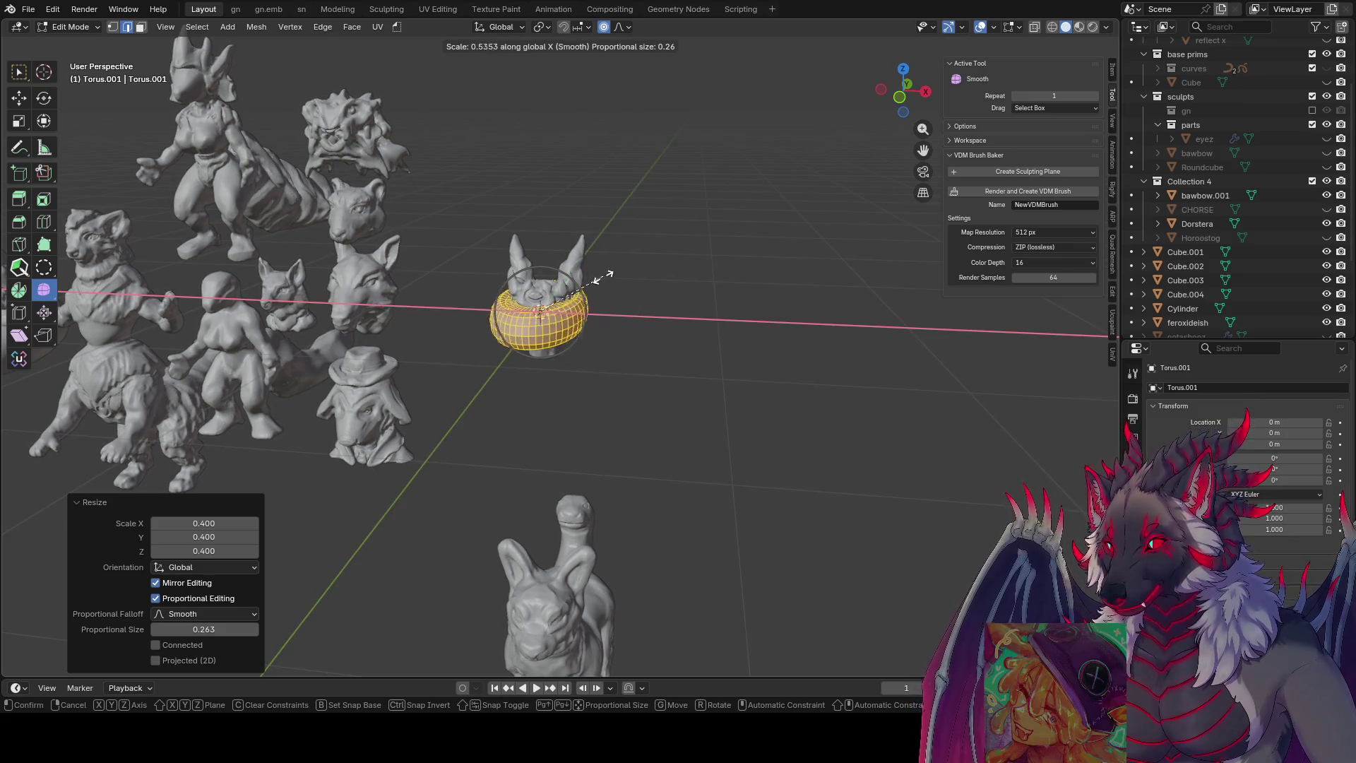
left_click(657, 265)
middle_click_drag(606, 262, 601, 266)
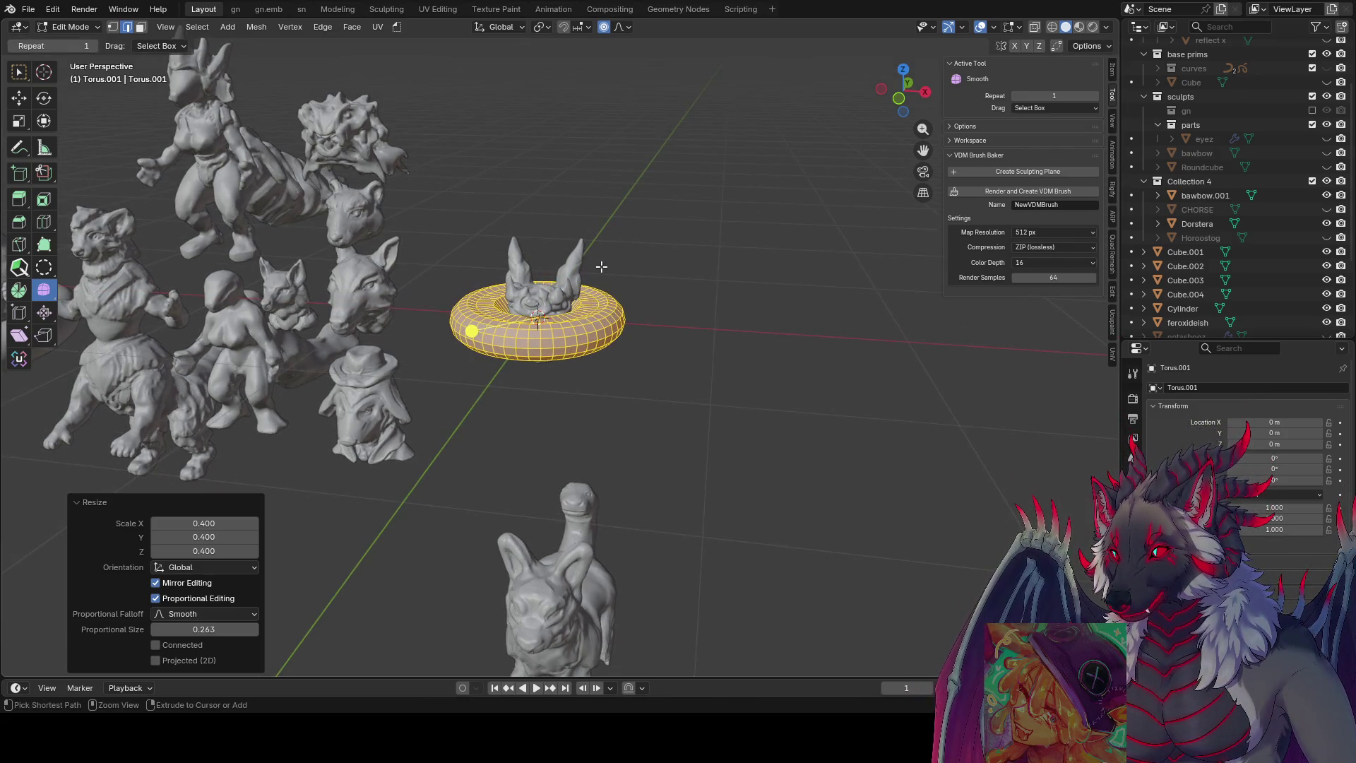
key("ctrl+s")
scroll(626, 392, "up", 2)
- Widen the collar's inner edge loop to 1.6, return to object mode and save
mouse_move(627, 393)
middle_mouse_down()
mouse_move(562, 293)
mouse_move(632, 392)
middle_mouse_up()
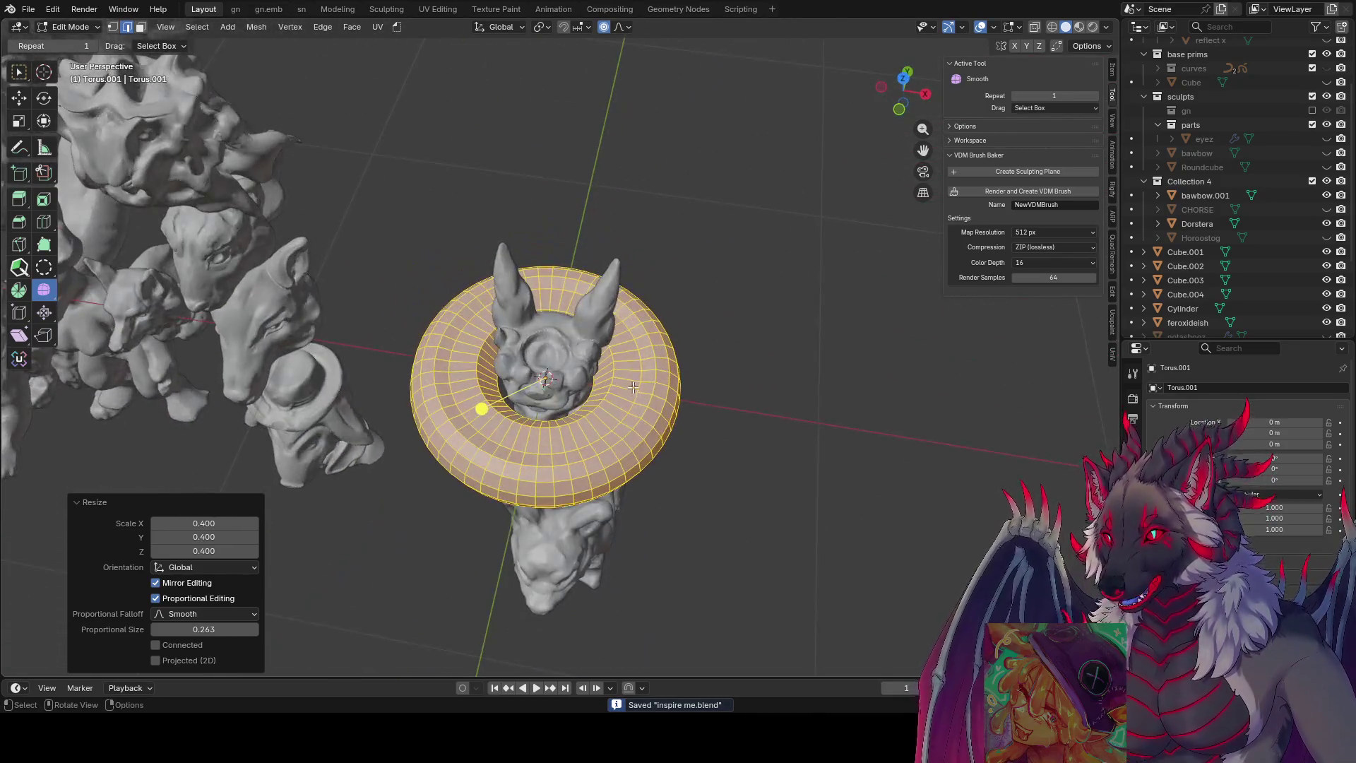
left_click(502, 385, "alt")
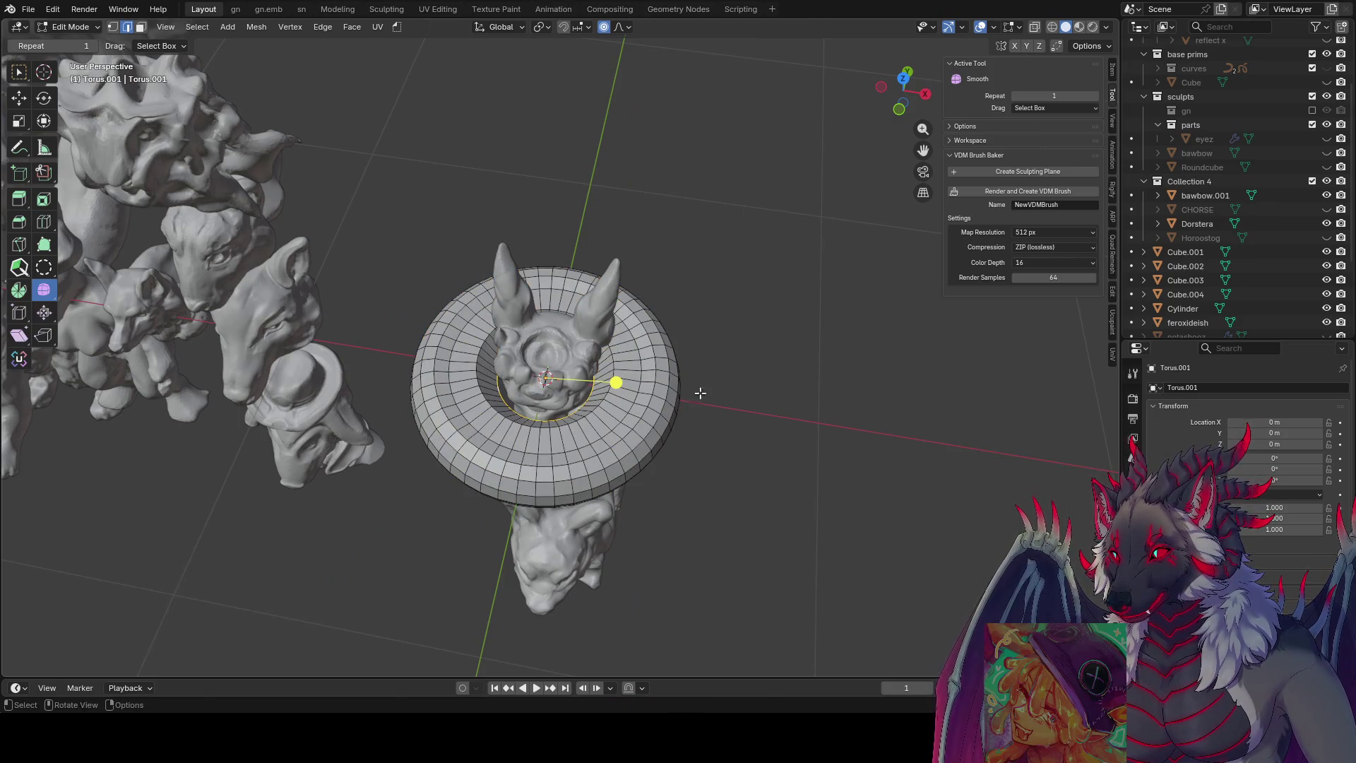
key("s")
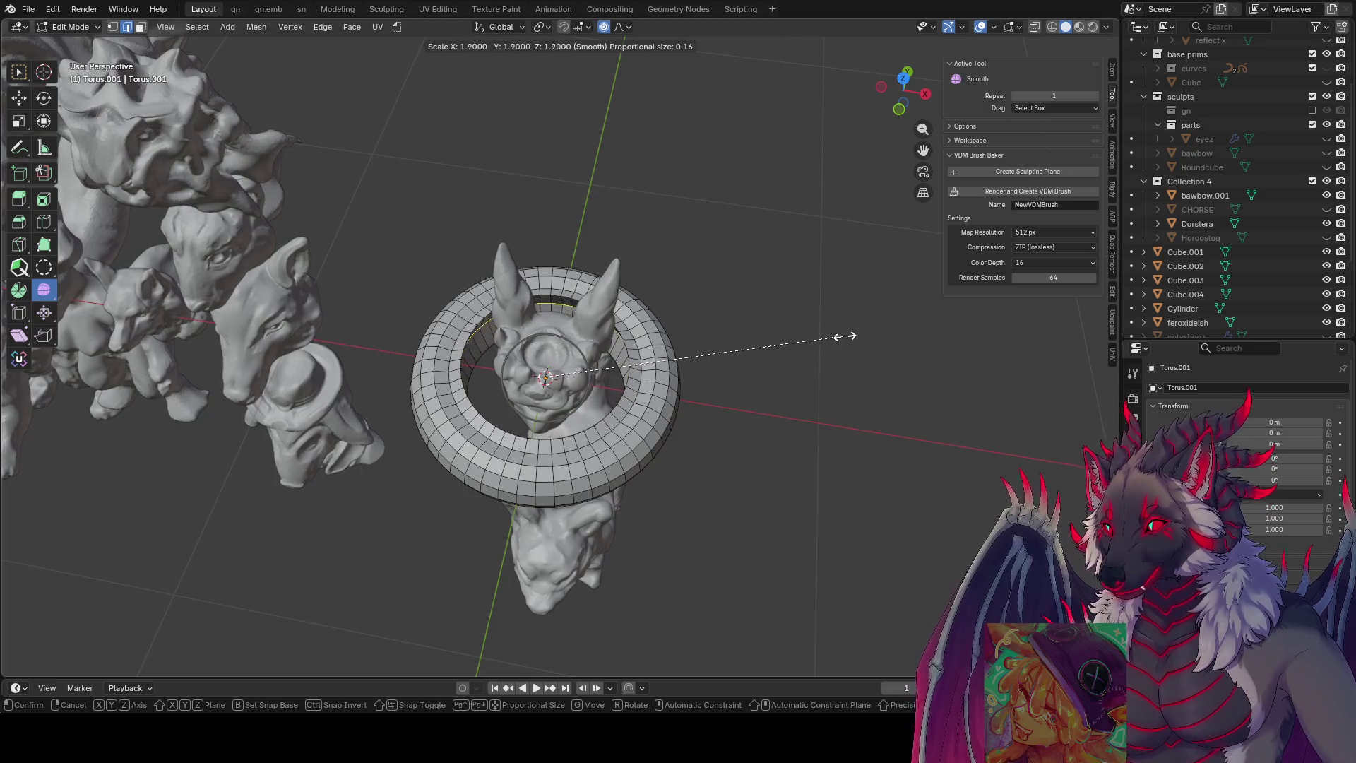
left_click(799, 336)
mouse_move(806, 330)
middle_mouse_down()
mouse_move(735, 241)
mouse_move(571, 207)
mouse_move(610, 212)
middle_mouse_up()
key("Tab")
key("ctrl+s")
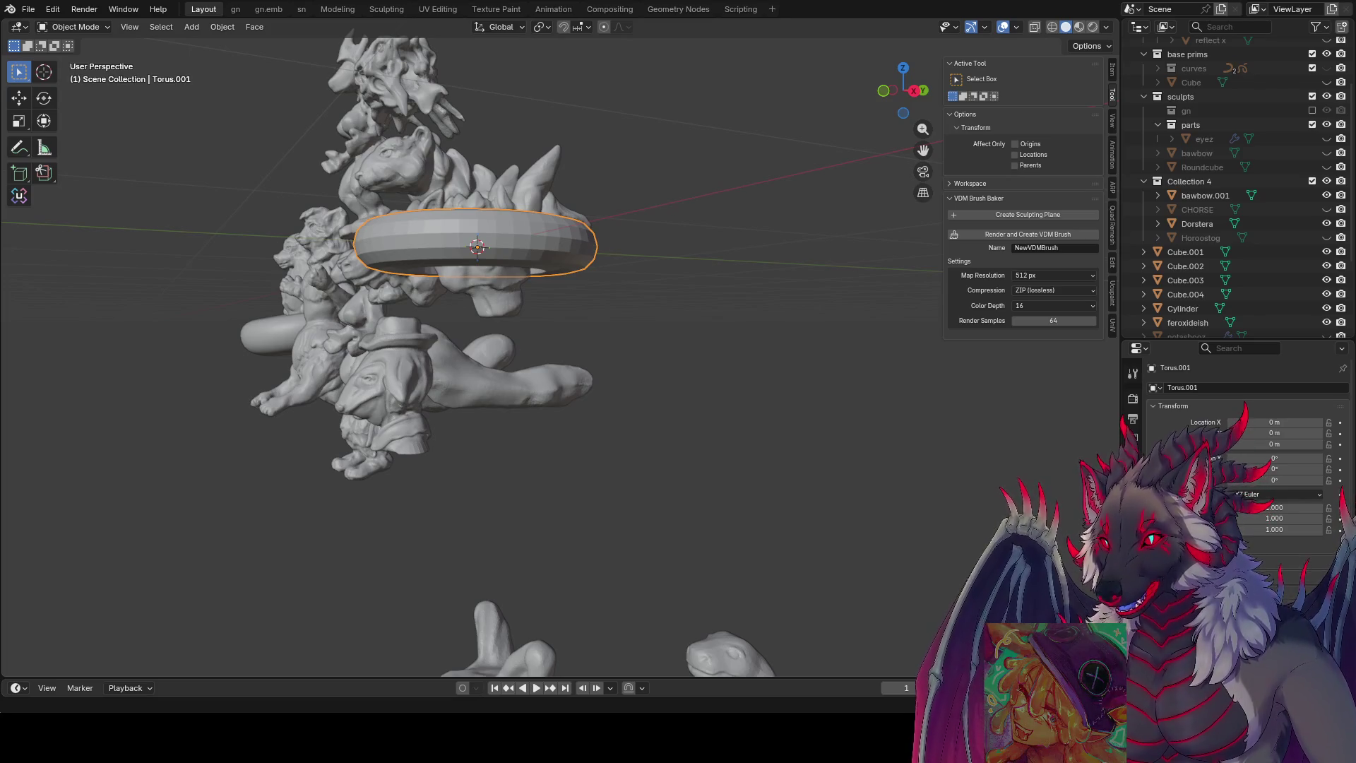
- Raise the torus 0.2 m on Z and shift it along Y toward the bust's neck
mouse_move(688, 393)
middle_mouse_down()
mouse_move(768, 481)
mouse_move(687, 393)
middle_mouse_up()
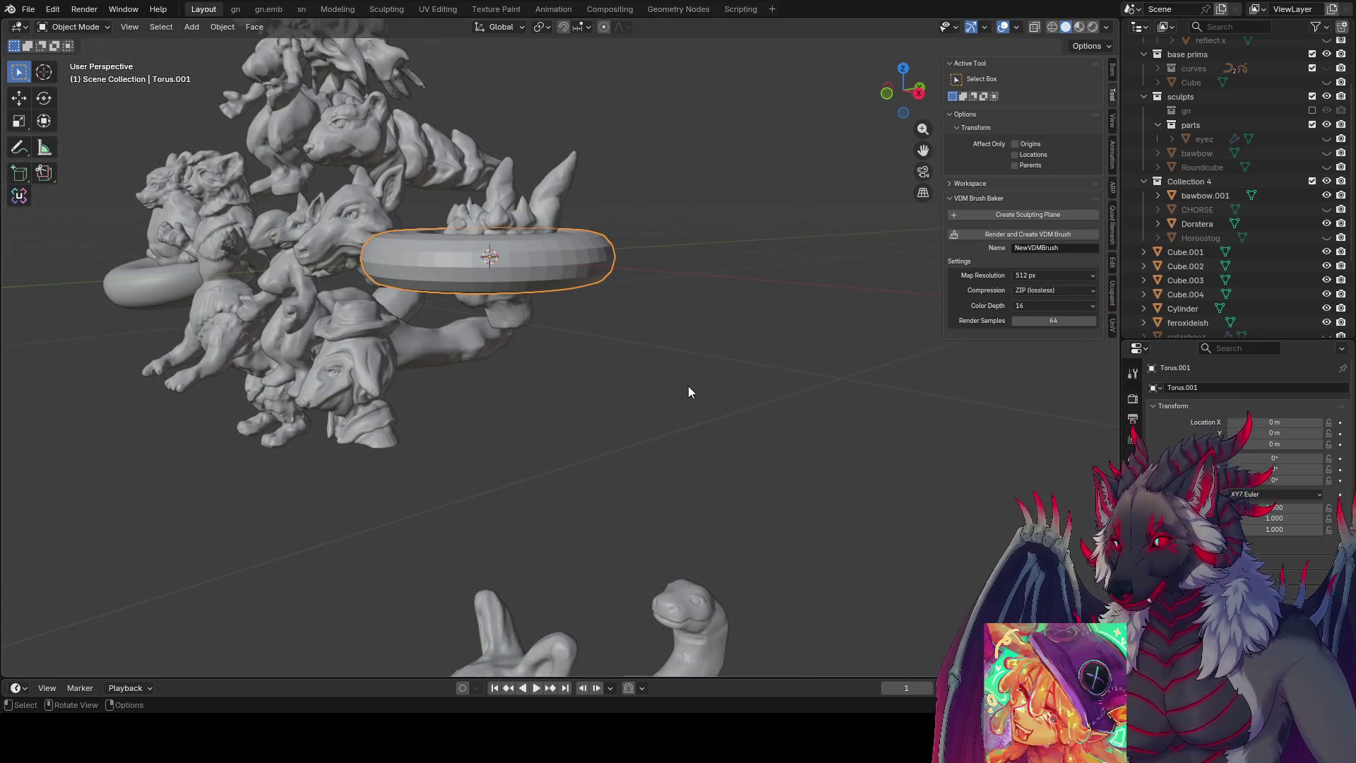
left_click(698, 254)
mouse_move(698, 255)
middle_mouse_down()
mouse_move(749, 289)
mouse_move(604, 251)
middle_mouse_up()
left_click(606, 251)
key("g")
key("z")
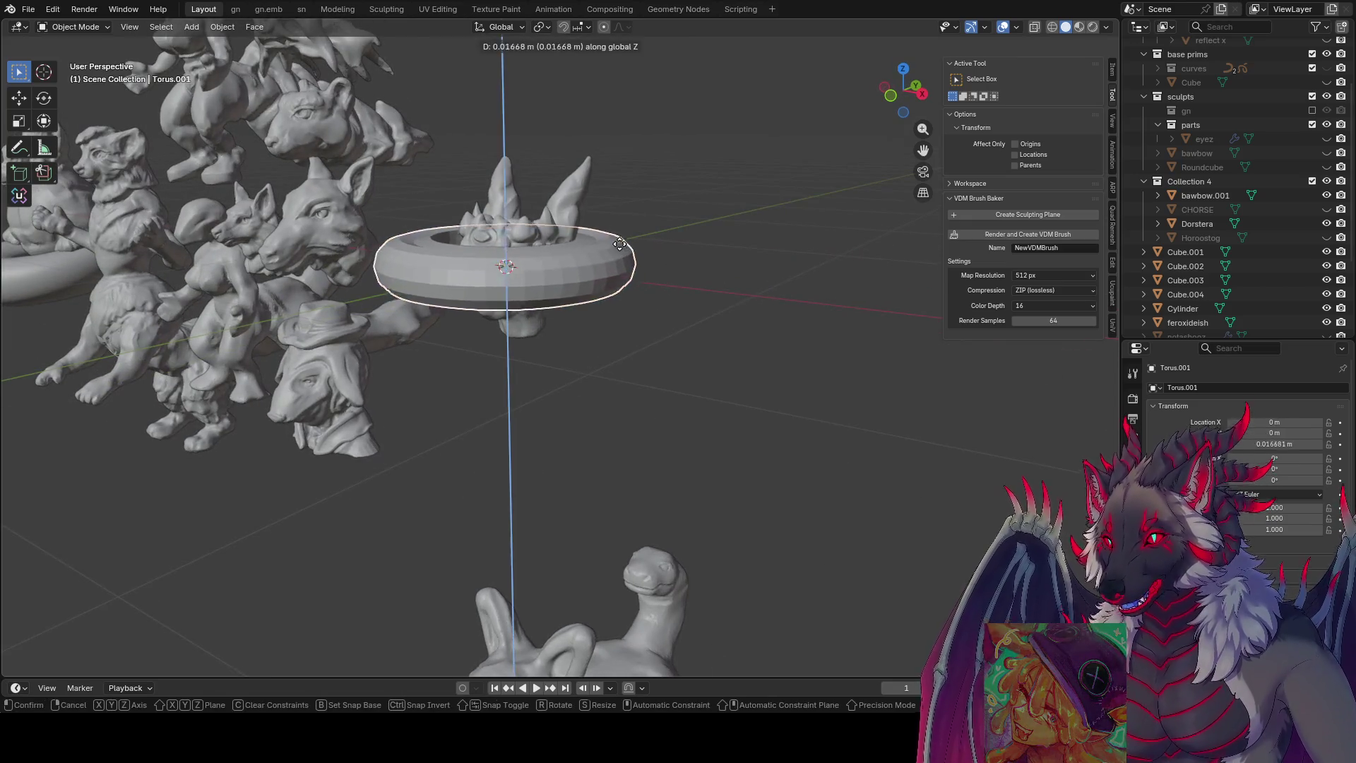
left_click(624, 210)
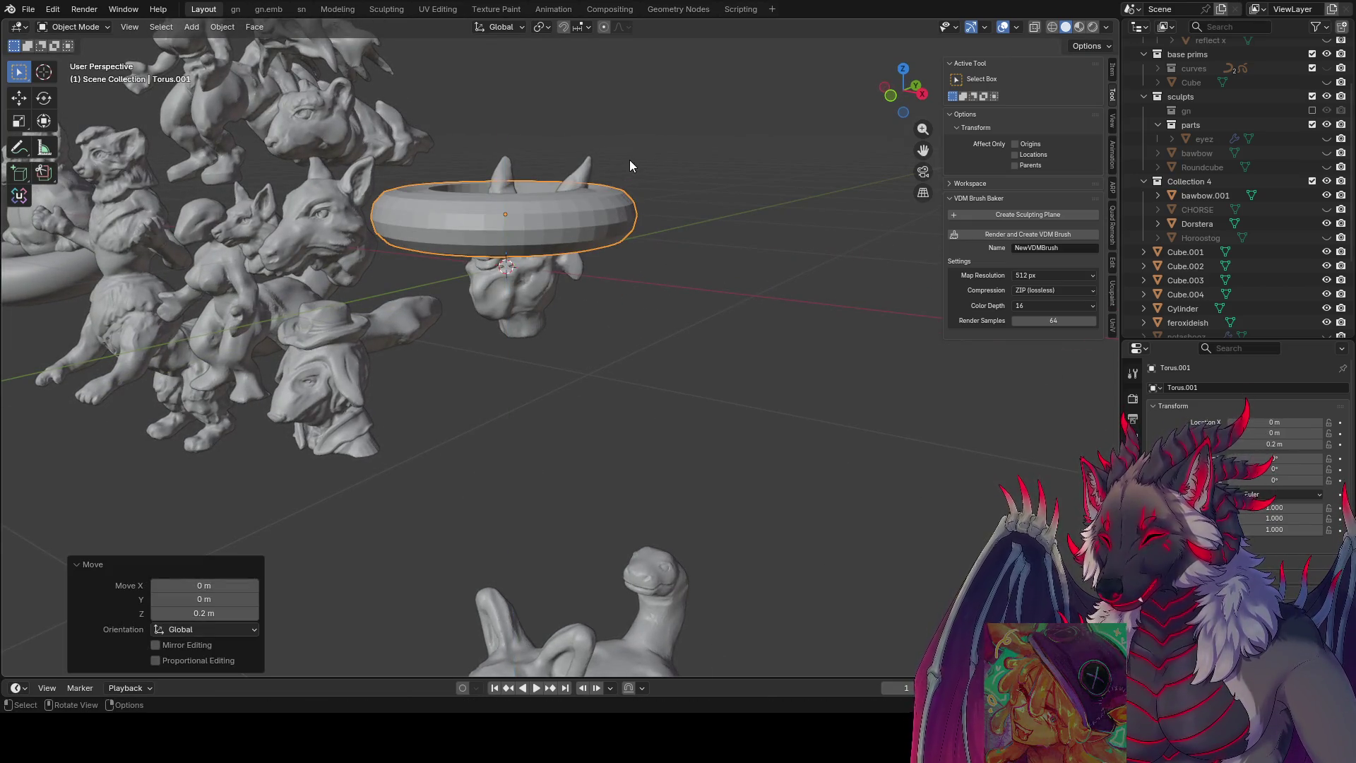
mouse_move(629, 164)
middle_mouse_down()
mouse_move(556, 99)
mouse_move(698, 192)
mouse_move(792, 156)
mouse_move(743, 146)
mouse_move(628, 176)
mouse_move(671, 206)
middle_mouse_up()
type("gy0.1")
key("Return")
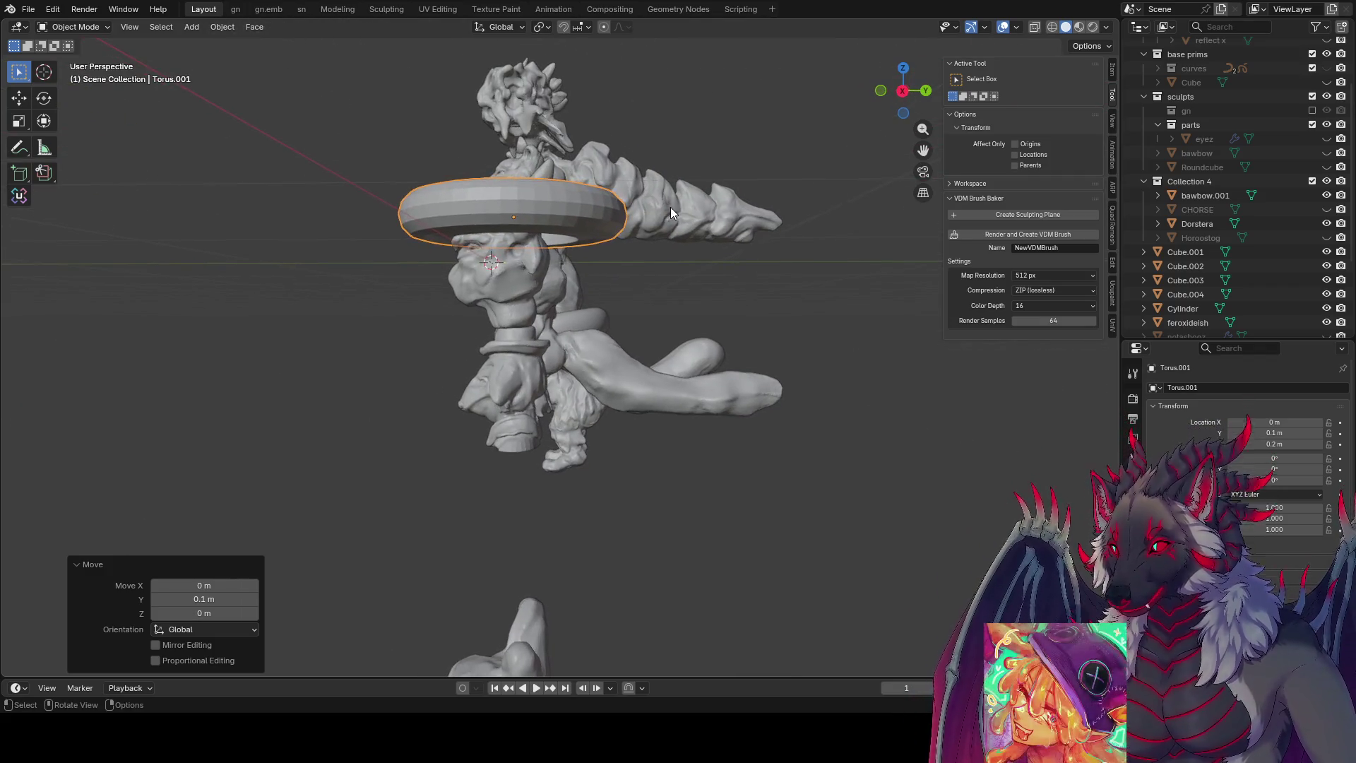
key("g")
key("y")
left_click(697, 211)
- Make the torus taller, halve its size, lower it 0.4 m and nudge it 0.1 m on Y
middle_click_drag(707, 226, 789, 217)
key("s")
key("z")
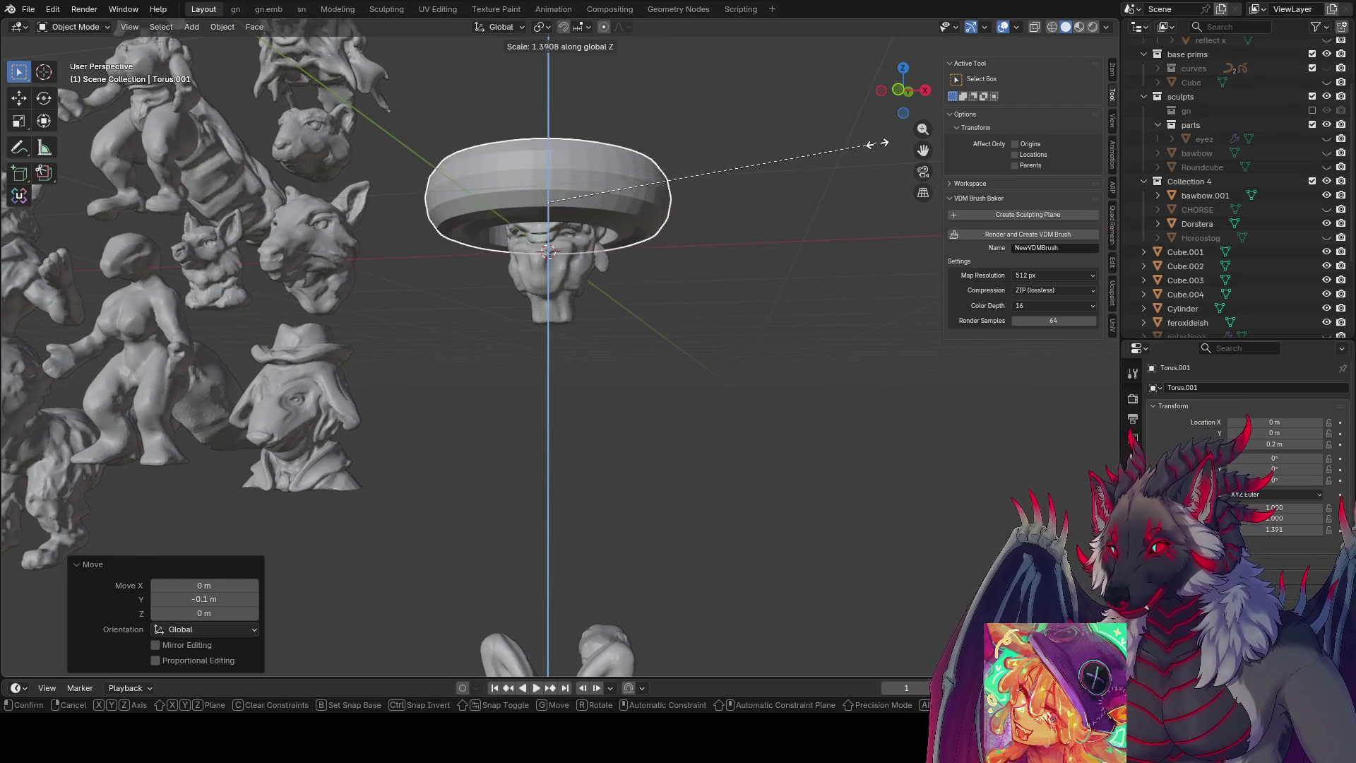
left_click(901, 137)
middle_click_drag(901, 138, 794, 192)
key("s")
left_click(669, 195)
mouse_move(669, 196)
middle_mouse_down()
mouse_move(715, 241)
mouse_move(653, 212)
middle_mouse_up()
key("g")
key("z")
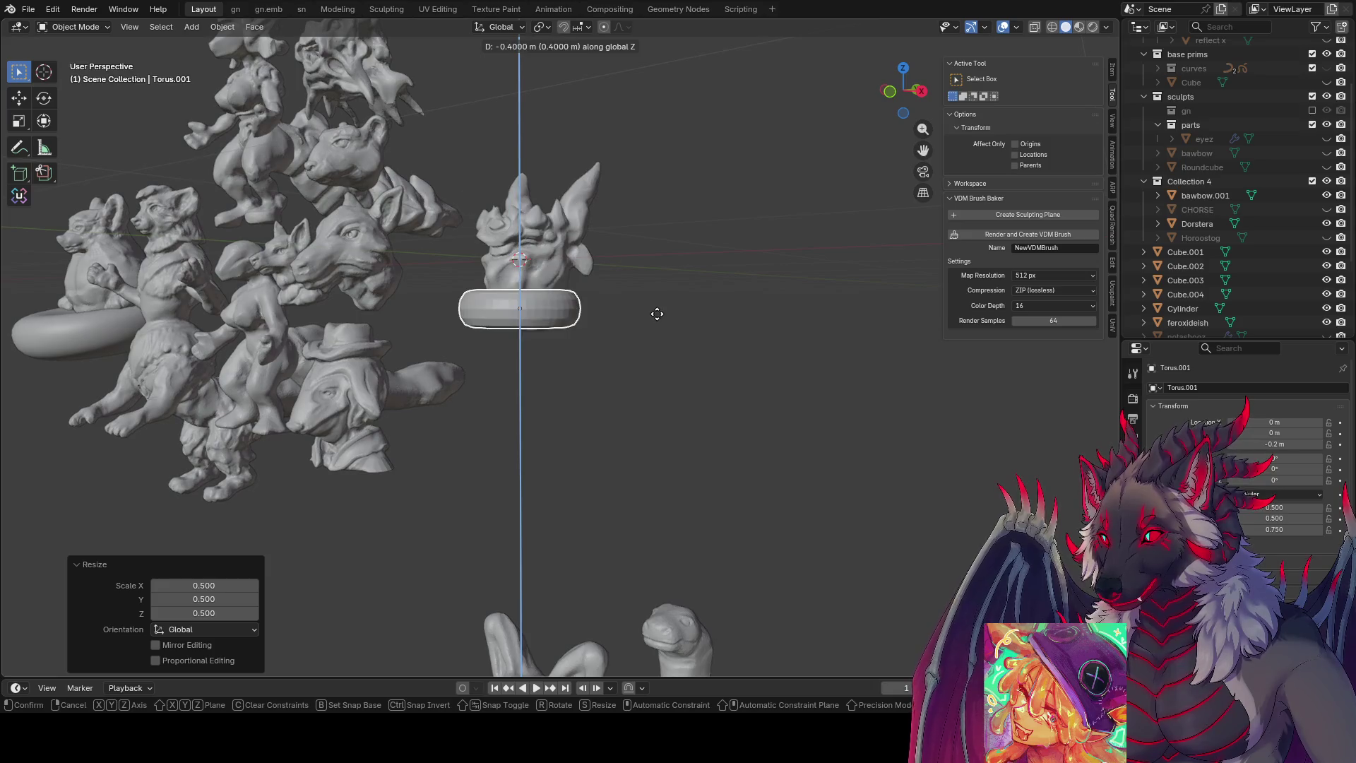
left_click(657, 313)
middle_click_drag(657, 314, 619, 307)
key("g")
key("y")
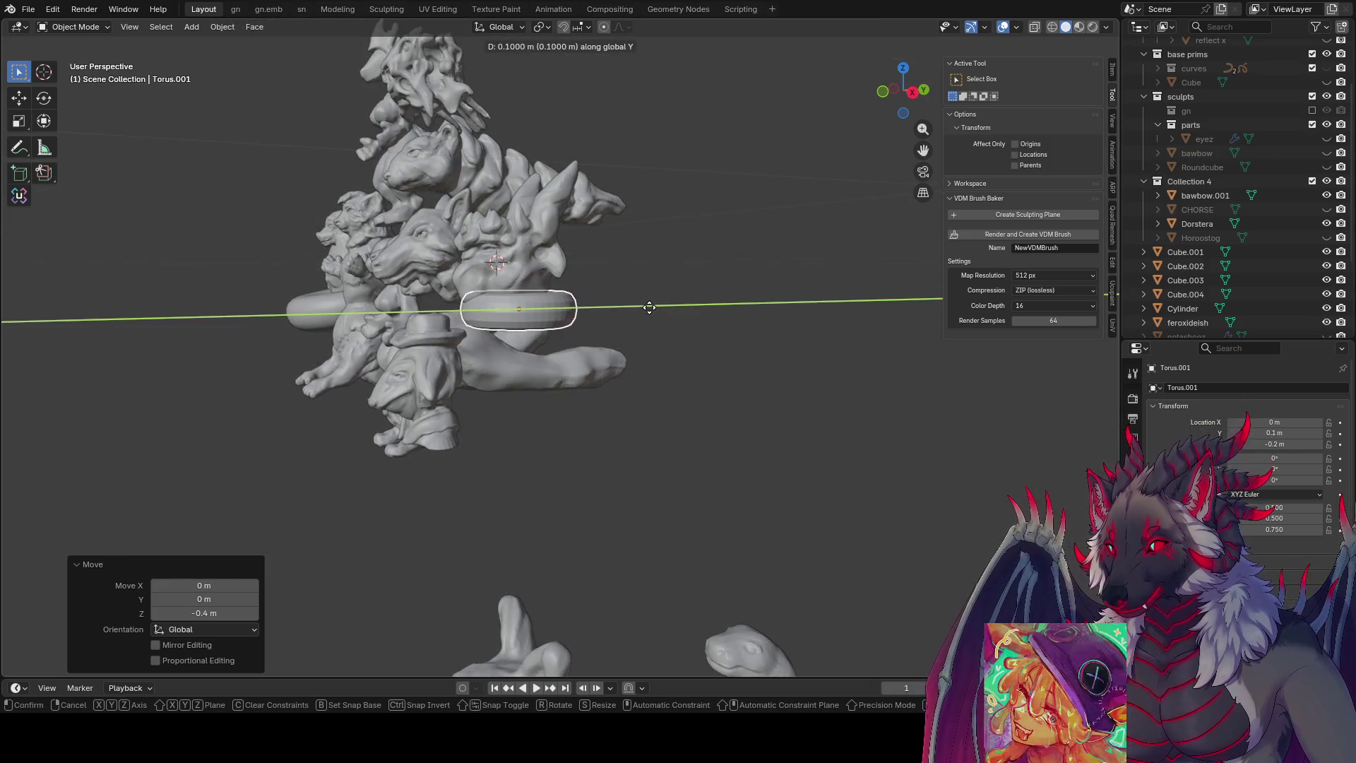
left_click(645, 303)
type("rx")
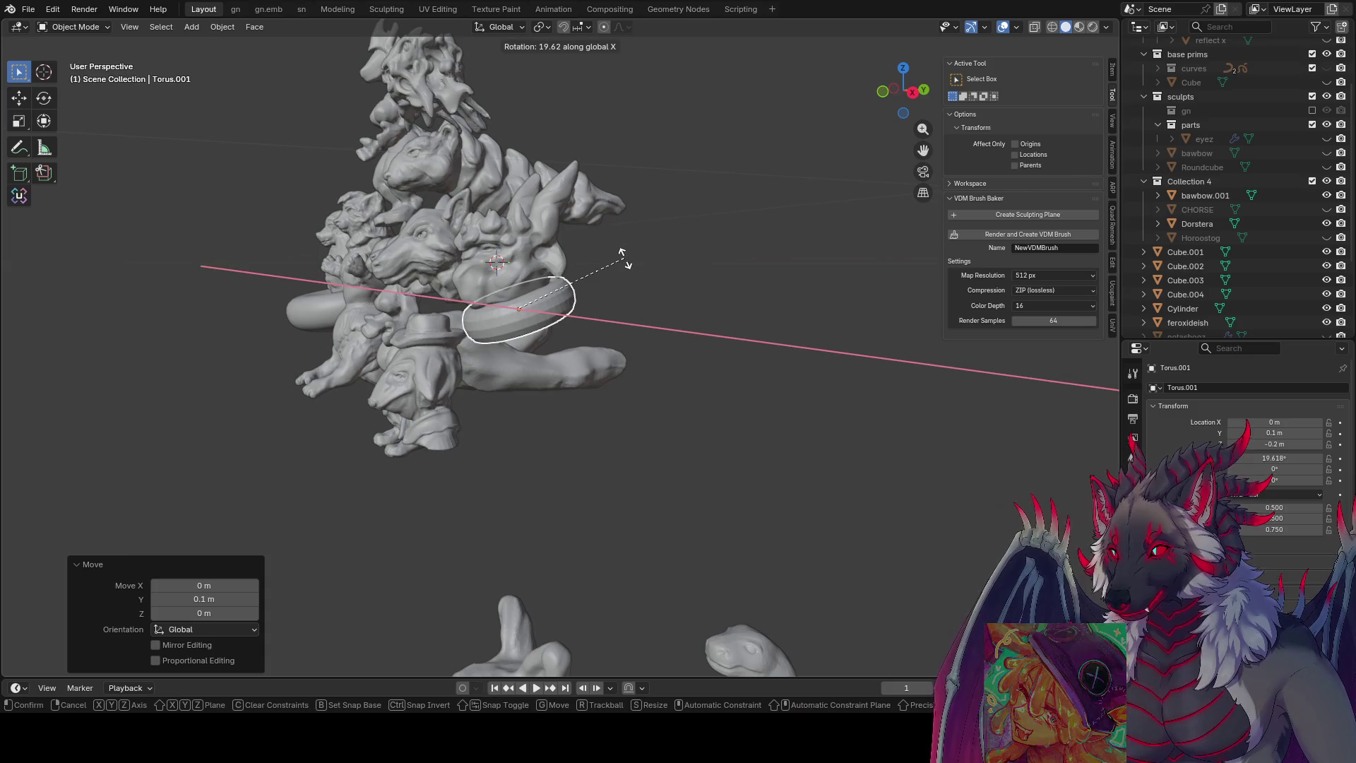
type("20")
- Tilt the collar 20° around X and rescale it to 0.6 then 1.1 around the neck
key("Return")
mouse_move(625, 258)
middle_mouse_down()
mouse_move(761, 257)
mouse_move(658, 303)
mouse_move(435, 303)
mouse_move(660, 226)
mouse_move(668, 169)
mouse_move(580, 121)
mouse_move(536, 264)
mouse_move(806, 249)
middle_mouse_up()
type("s.6")
key("Return")
type("s1.1")
key("Return")
scroll(658, 303, "up", 3)
key("Tab")
key("Tab")
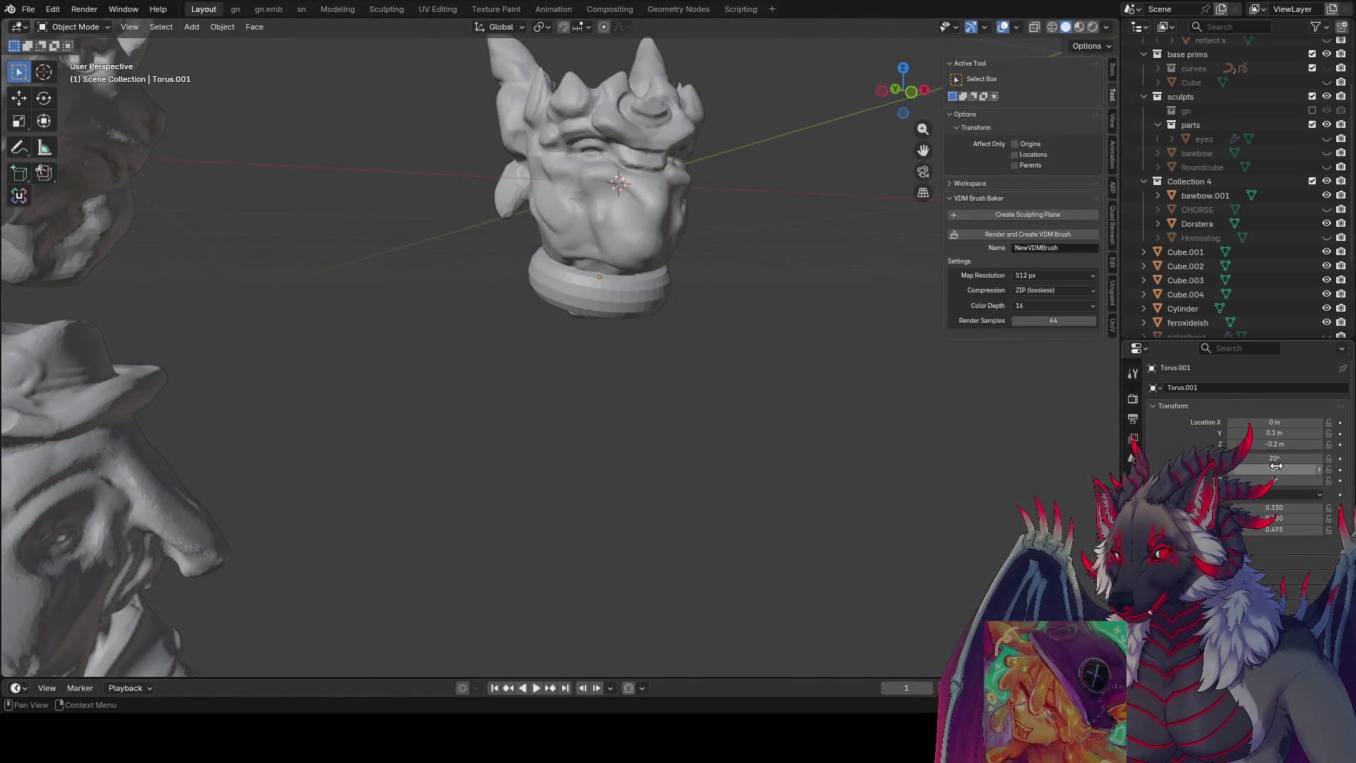
mouse_move(651, 363)
middle_mouse_down()
mouse_move(693, 280)
mouse_move(672, 282)
middle_mouse_up()
left_click(626, 287)
type("s1.2")
- Enlarge the collar to 1.2, lower it 0.1 m, stretch its height 1.5 and save
key("Return")
key("g")
key("z")
key("z")
type("-0.1")
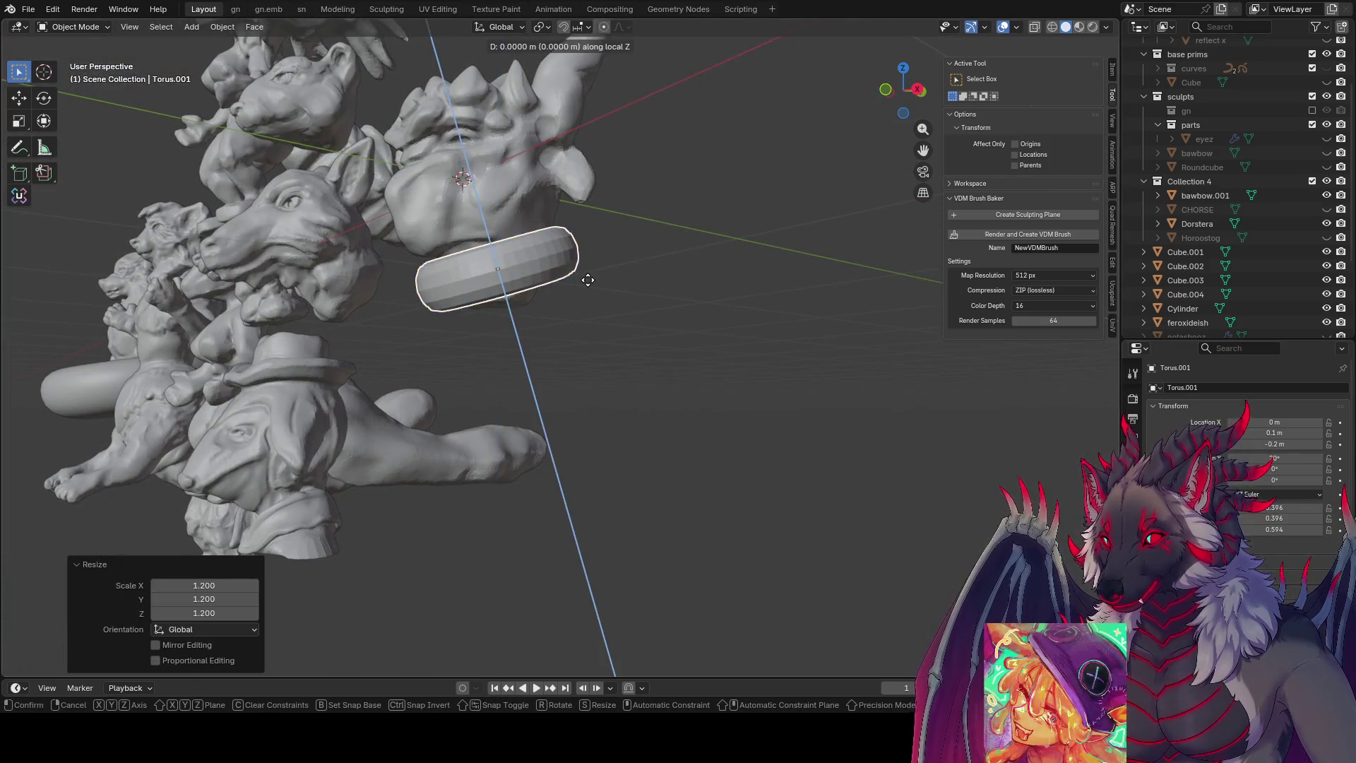
key("Return")
middle_click_drag(596, 325, 632, 356)
type("szz1.5")
key("Return")
key("ctrl+s")
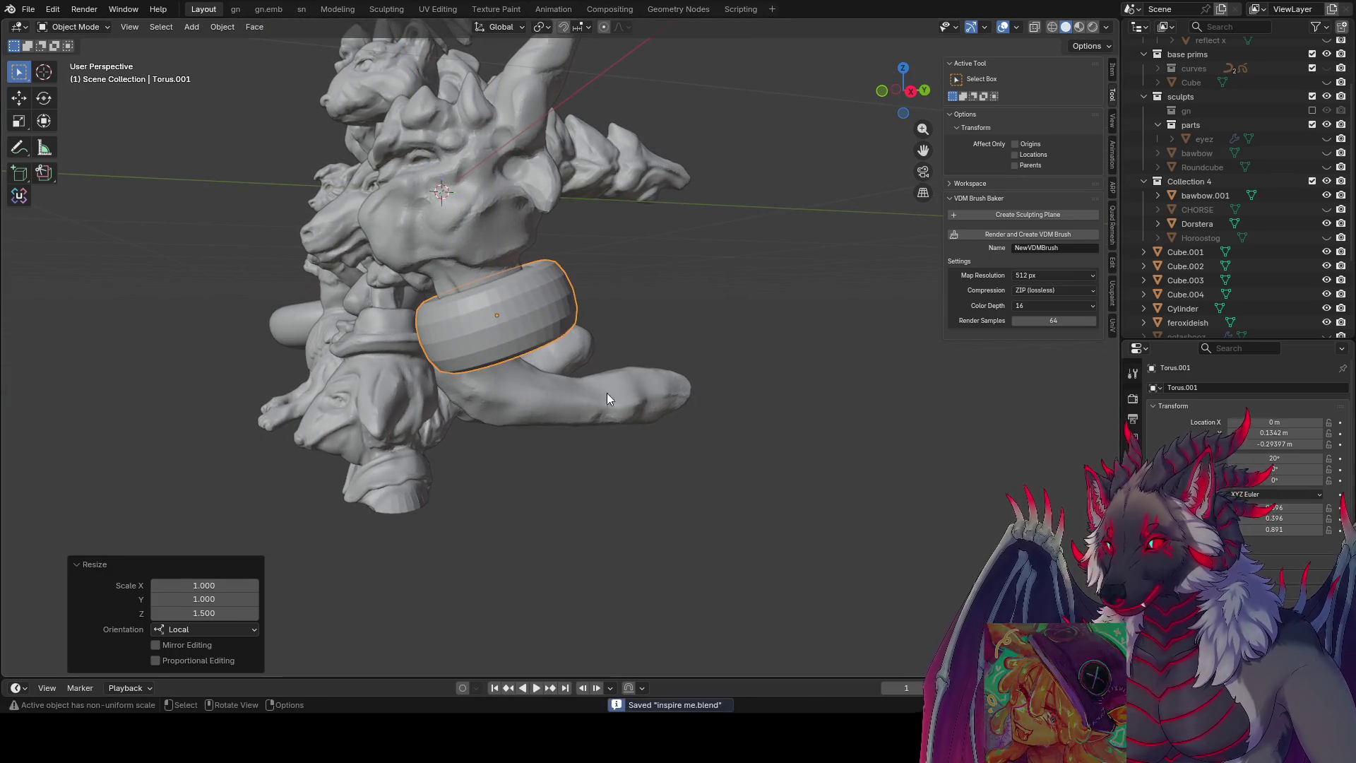
mouse_move(519, 303)
middle_mouse_down()
mouse_move(668, 399)
mouse_move(651, 346)
middle_mouse_up()
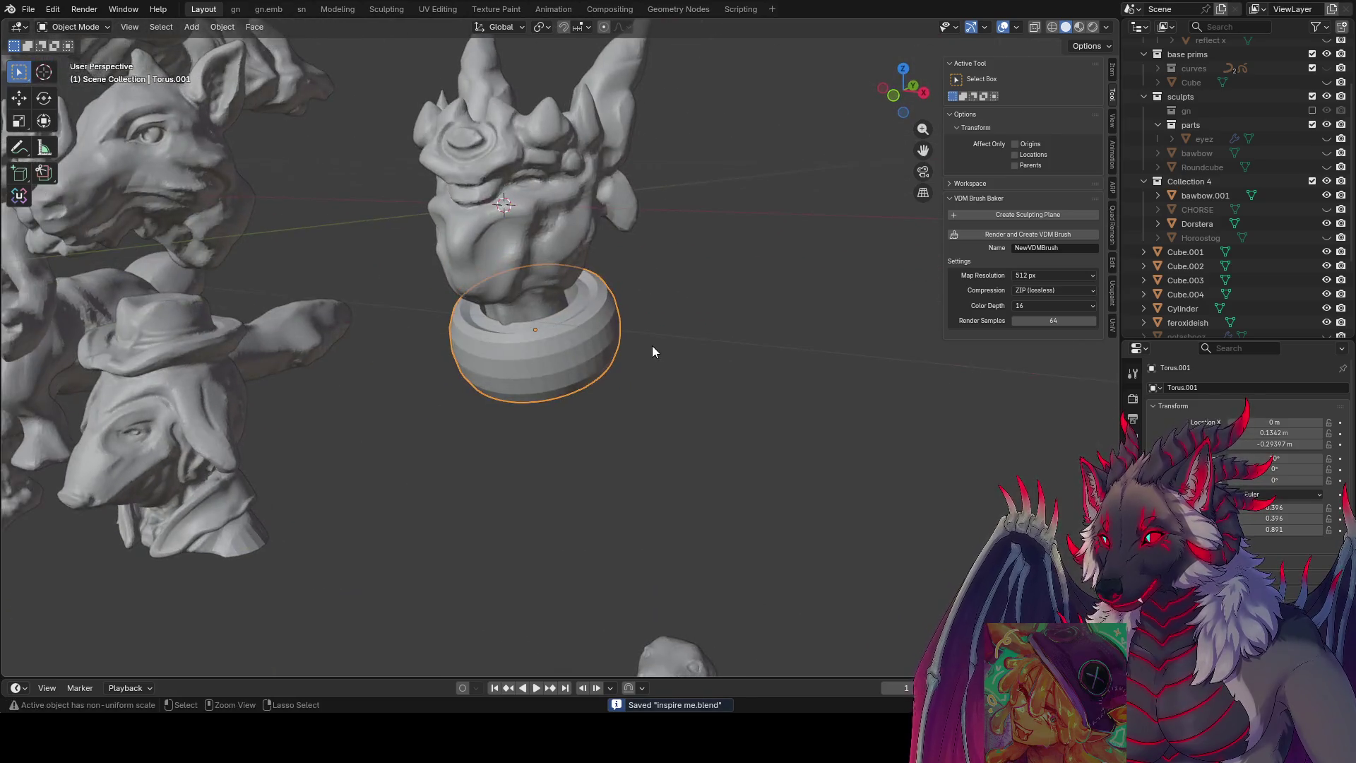
key("ctrl+a")
- Apply the torus collar's scale and save the file
left_click(581, 368)
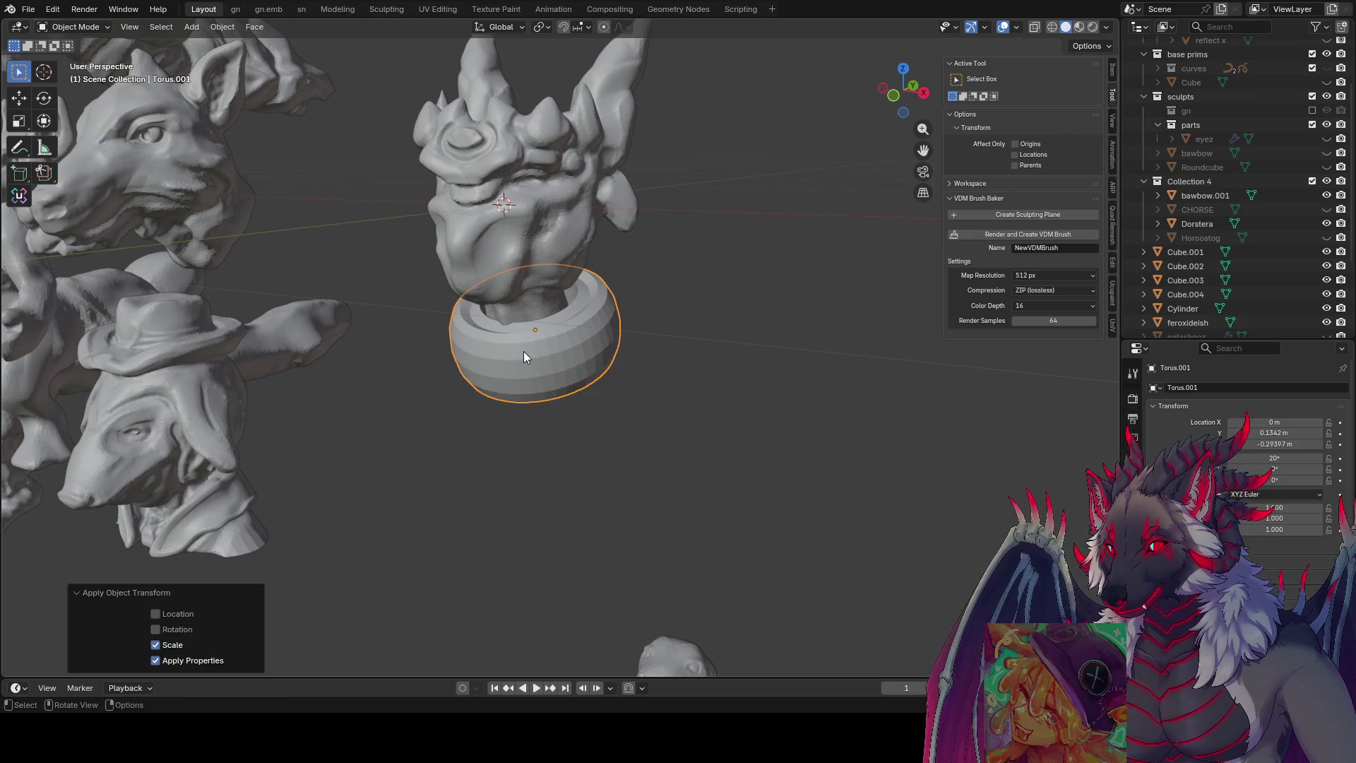
key("Tab")
key("ctrl+s")
key("Tab")
- Give the collar Shade Auto Smooth at 30°, inspect it and save again
right_click(561, 356)
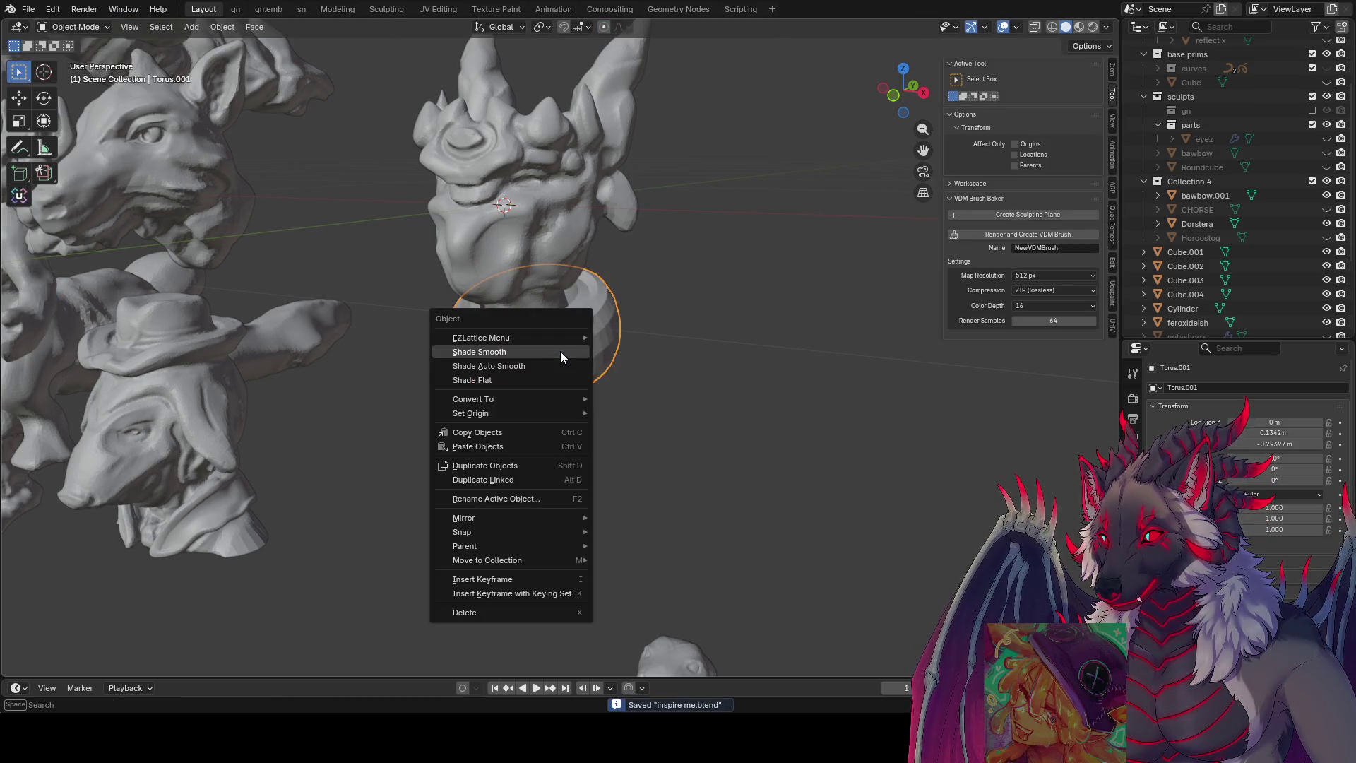
left_click(545, 365)
middle_click_drag(569, 365, 484, 347)
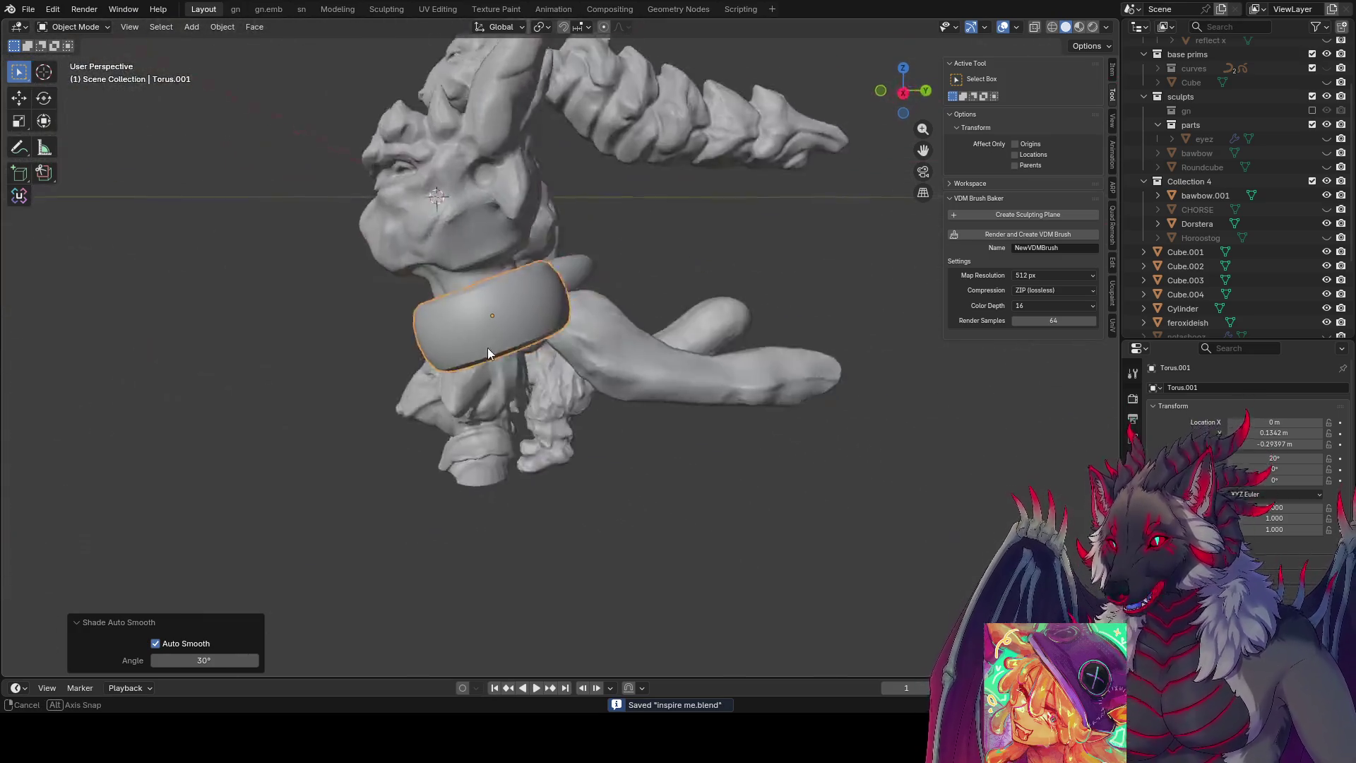
scroll(483, 346, "down", 5)
key("Tab")
mouse_move(630, 336)
middle_mouse_down()
mouse_move(672, 311)
mouse_move(556, 361)
middle_mouse_up()
key("Tab")
key("ctrl+s")
middle_click_drag(636, 351, 544, 313)
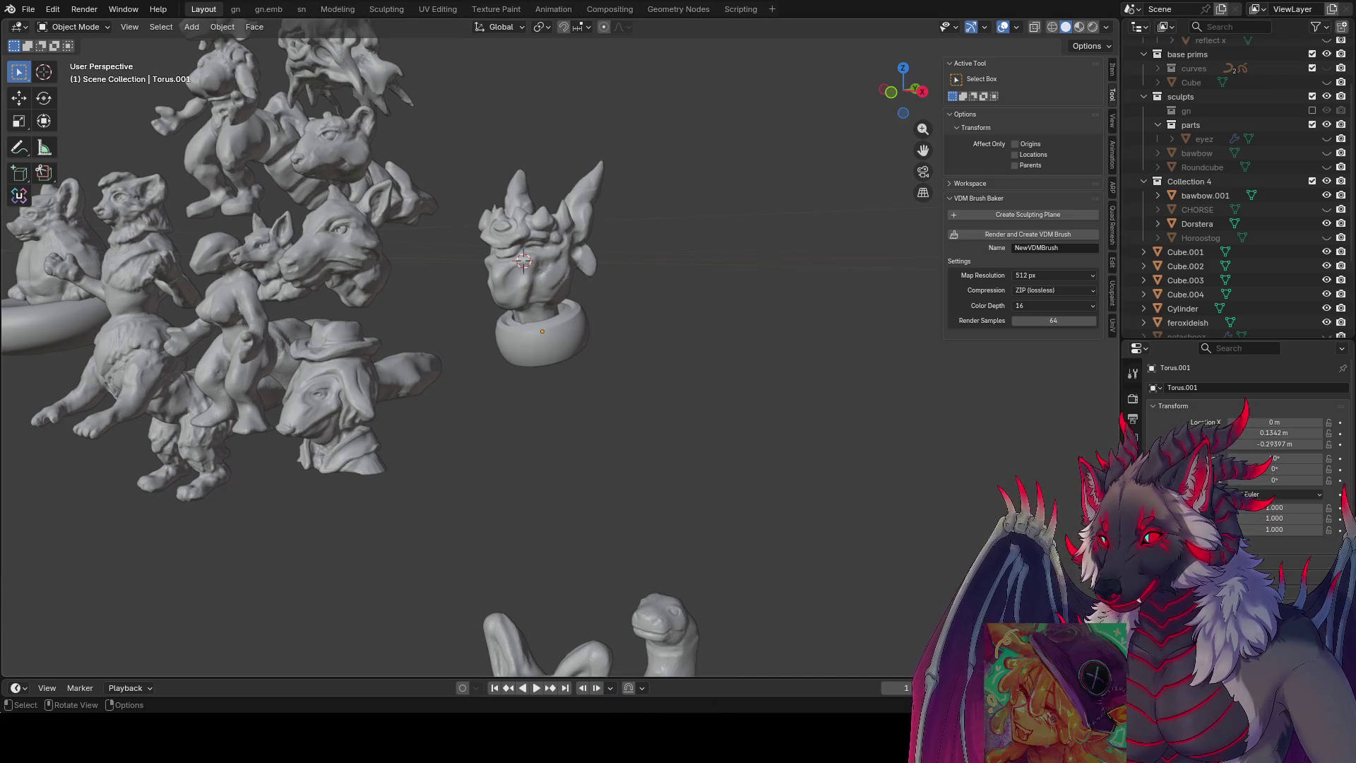
middle_click_drag(467, 366, 467, 365)
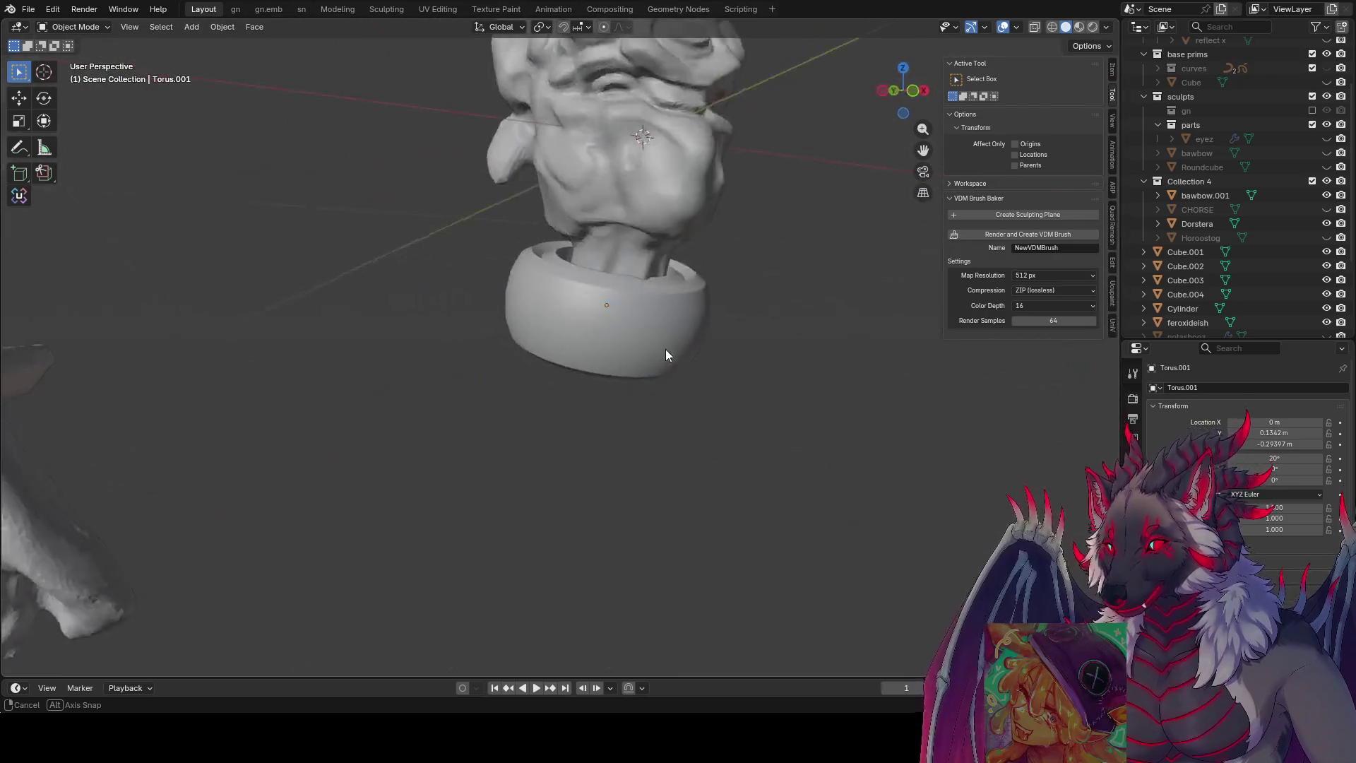
middle_click_drag(380, 284, 672, 367)
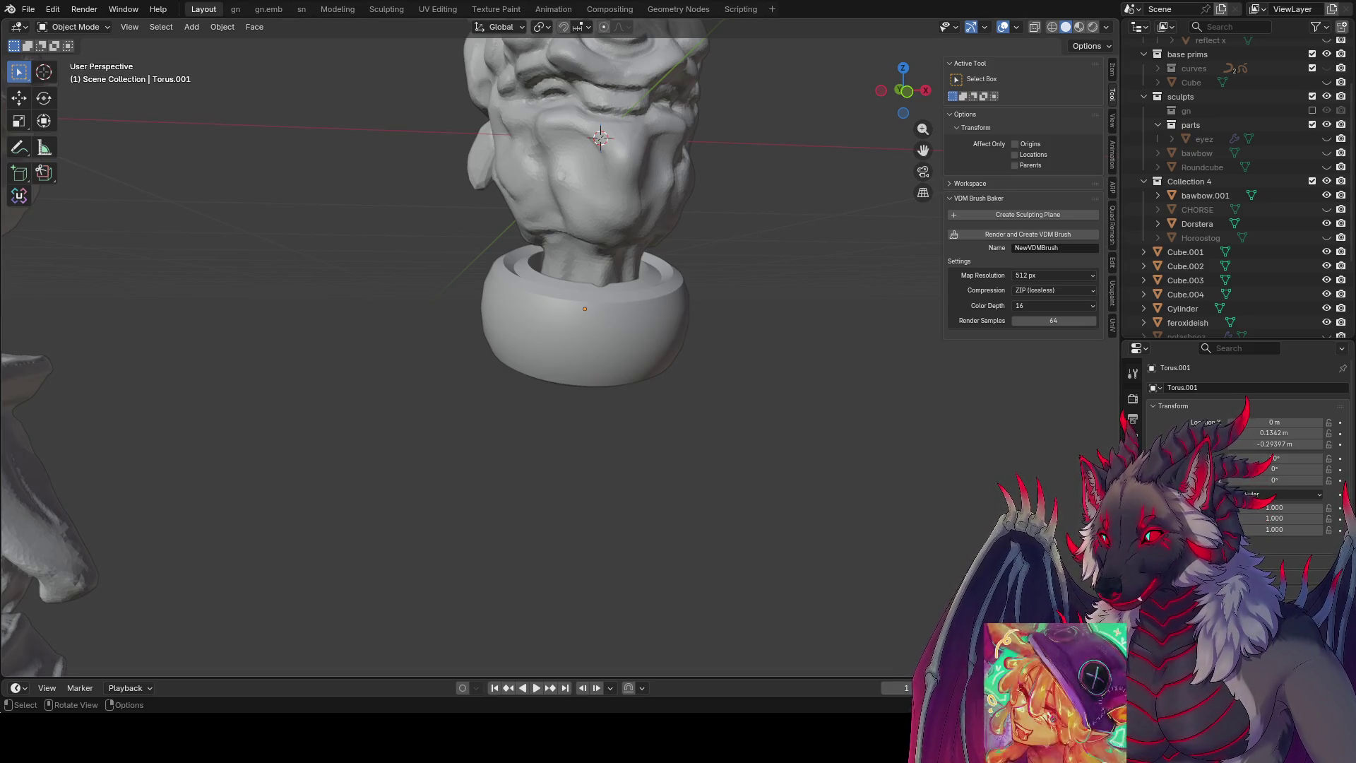
- Orbit out to show the collared bust among the sculpts, save, and select Cube.004
middle_click_drag(796, 204, 674, 303)
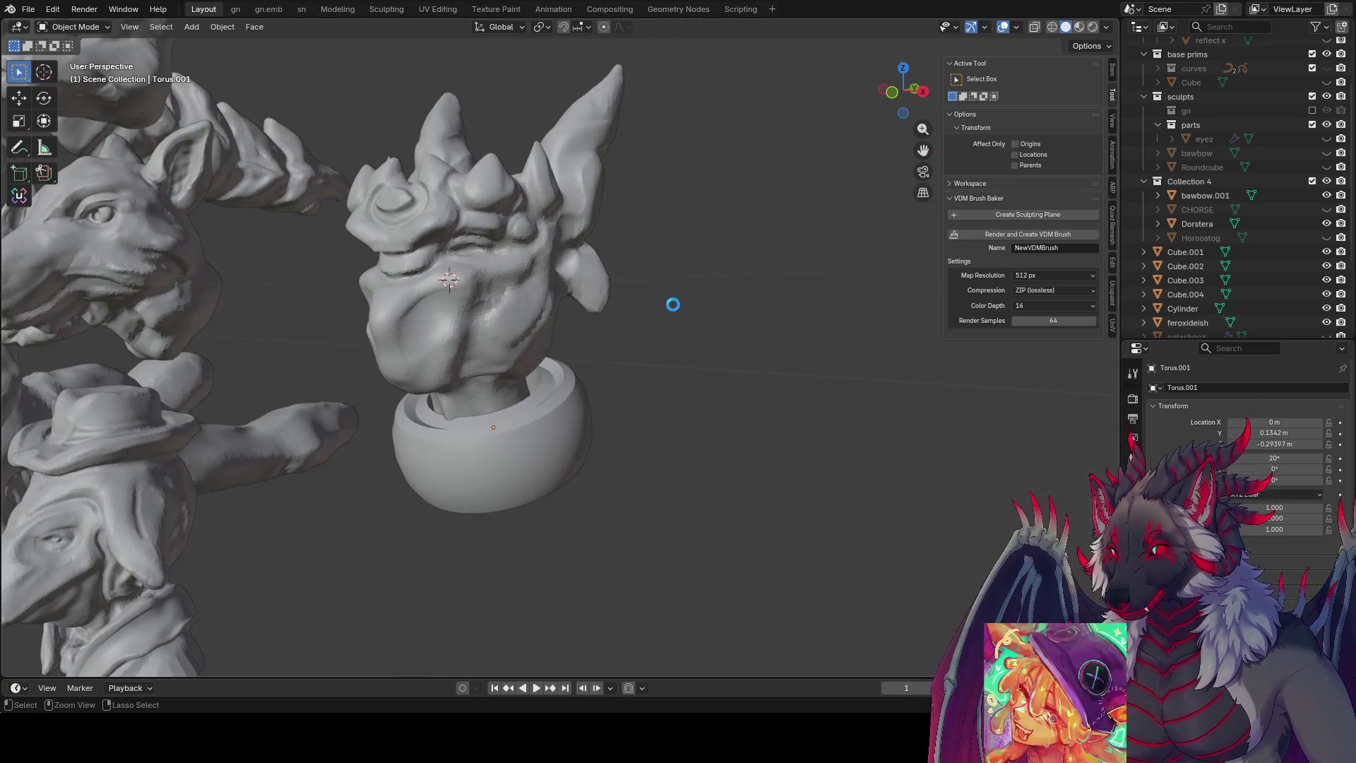
key("ctrl+s")
left_click(565, 311)
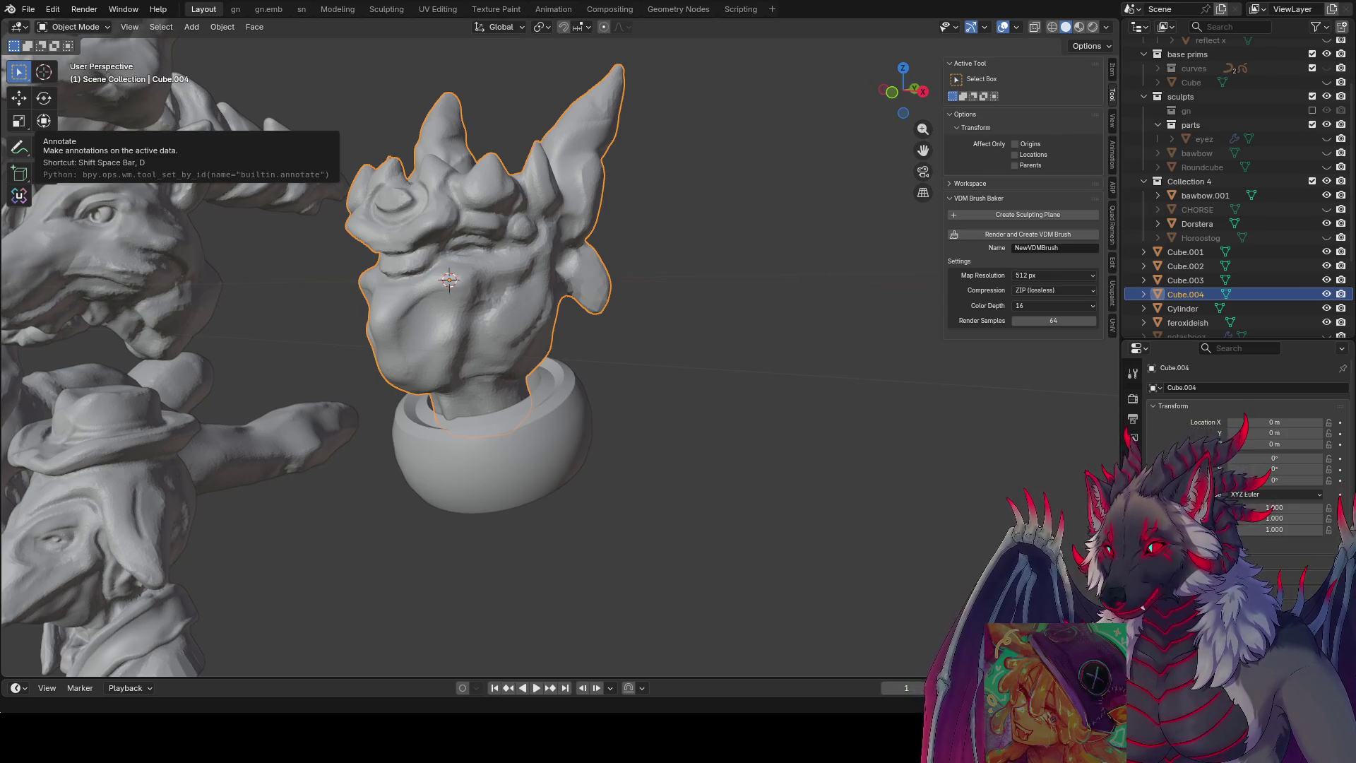
scroll(450, 280, "down", 5)
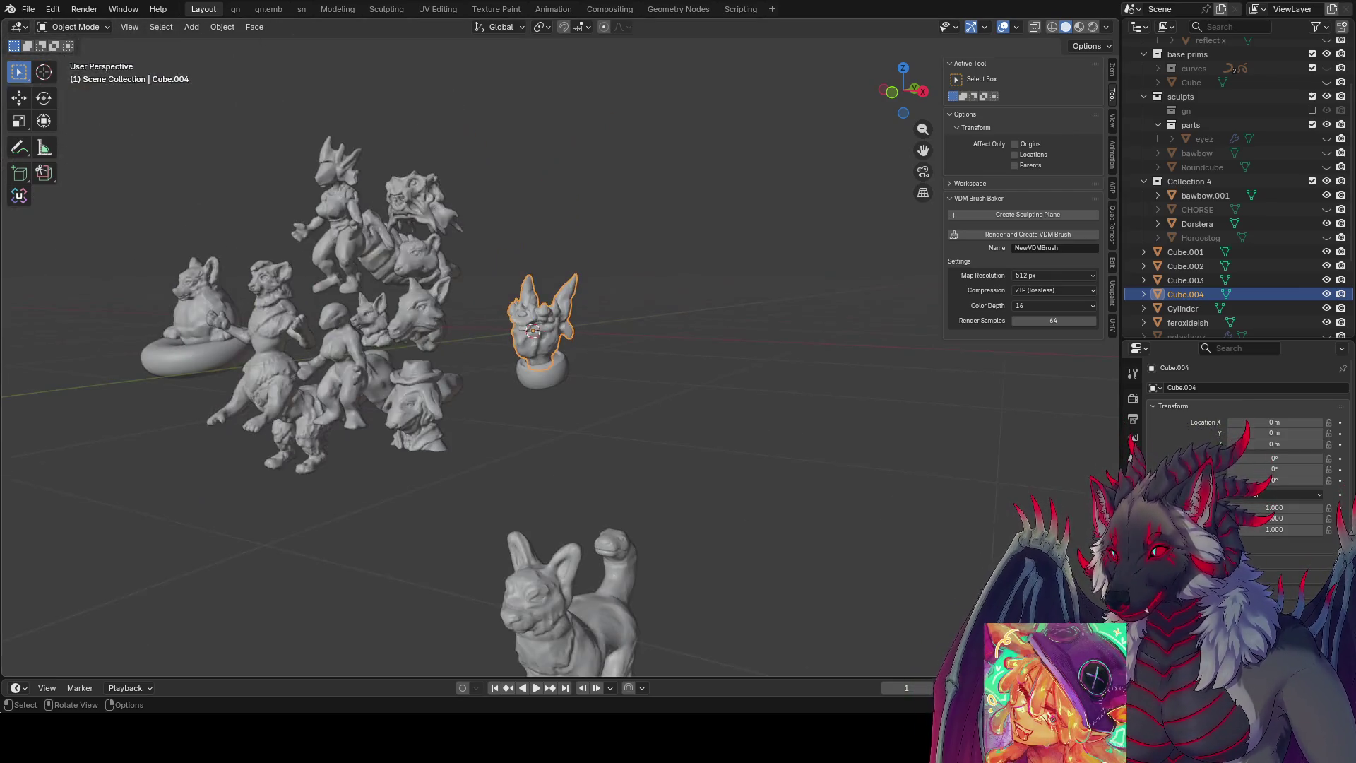
- Save the inspire me scene and orbit to frame the bust beside the other figurines
mouse_move(636, 350)
middle_mouse_down()
mouse_move(590, 304)
mouse_move(621, 312)
mouse_move(466, 373)
mouse_move(30, 395)
mouse_move(576, 390)
mouse_move(571, 329)
middle_mouse_up()
key("ctrl+s")
scroll(579, 264, "up", 4)
scroll(669, 245, "up", 3)
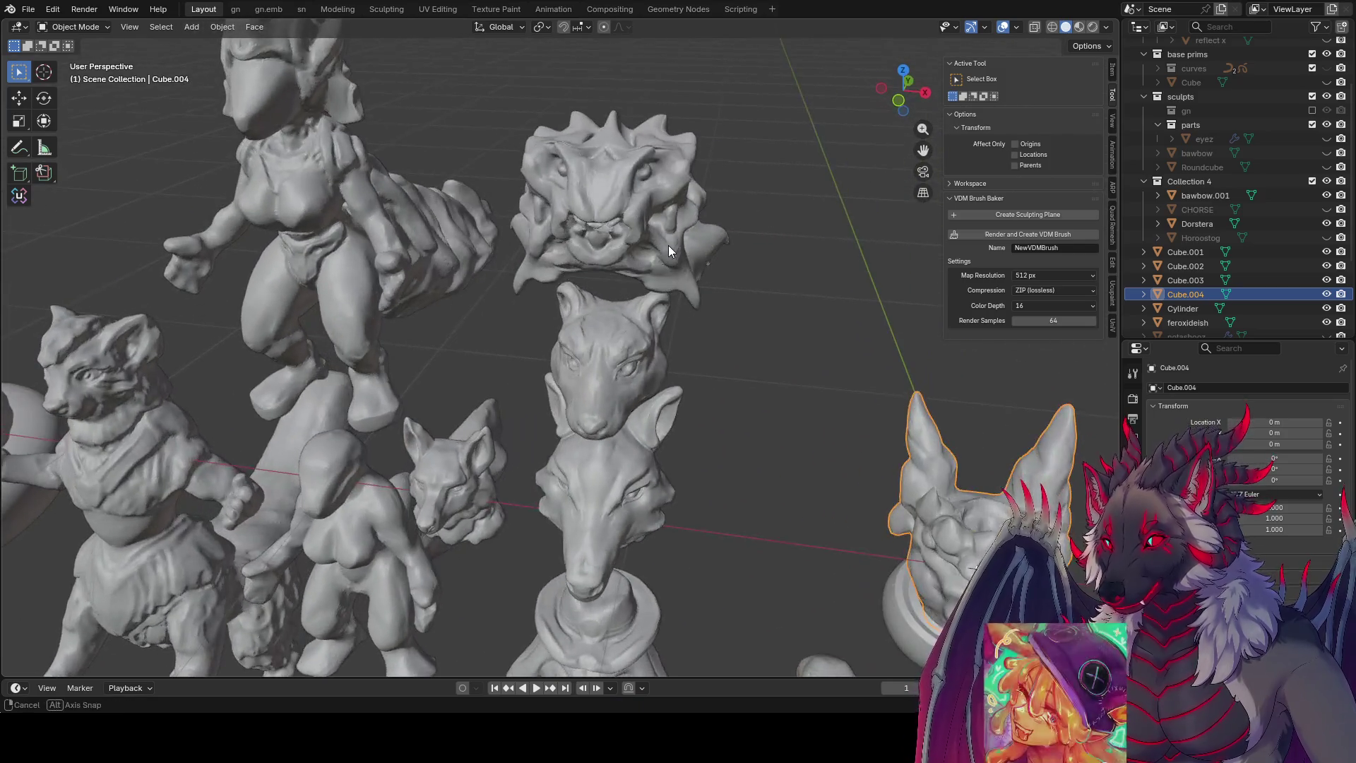
mouse_move(675, 387)
middle_mouse_down()
mouse_move(626, 211)
mouse_move(560, 203)
mouse_move(620, 228)
middle_mouse_up()
scroll(627, 209, "down", 3)
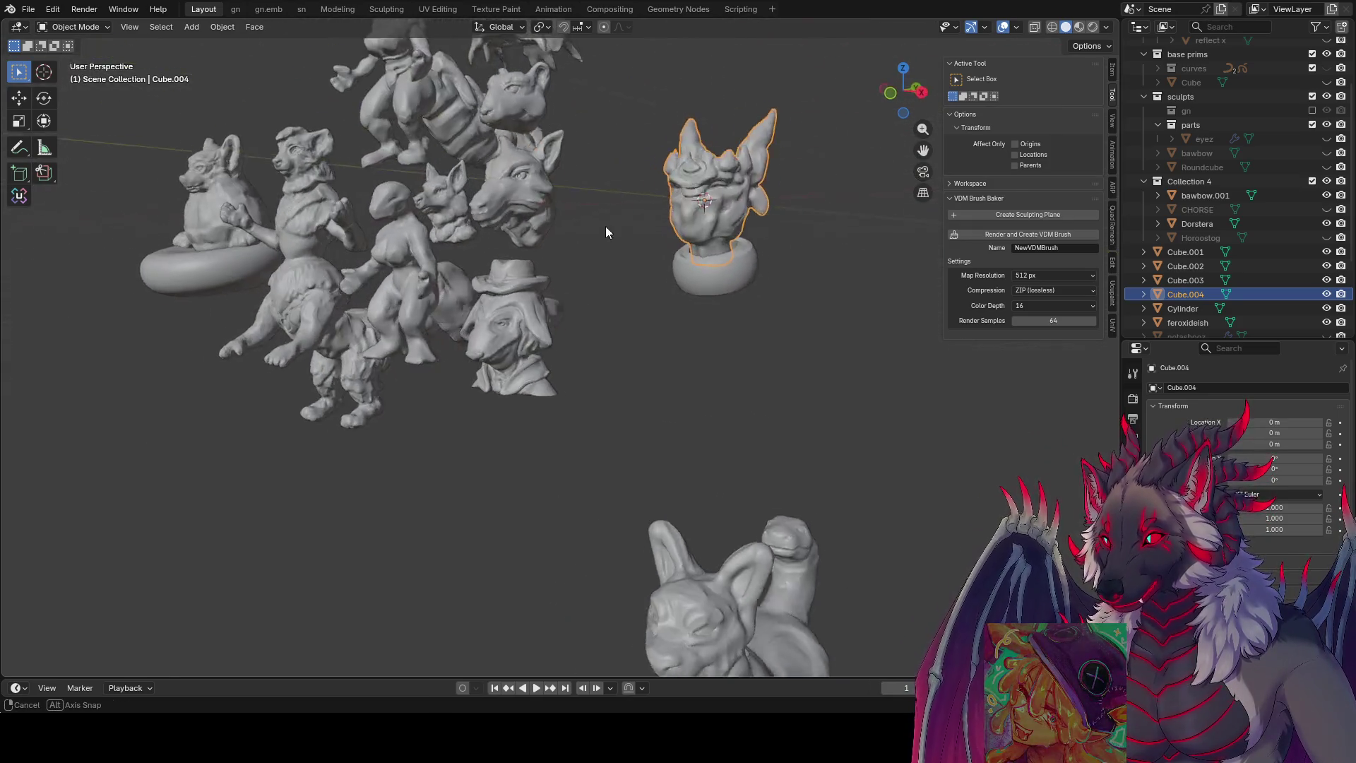
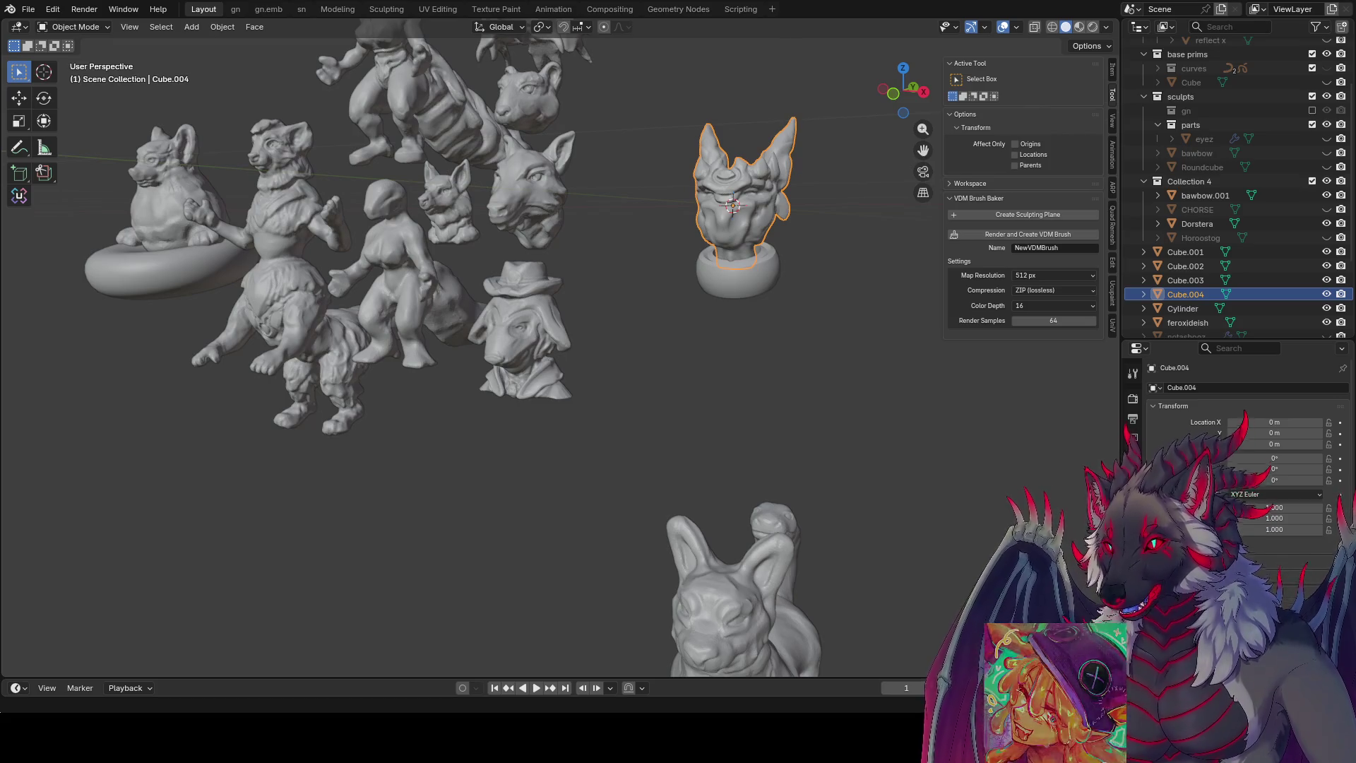
scroll(466, 350, "down", 4)
- Look over the arranged sculpts from above, clear the selection and save the scene
middle_click_drag(466, 350, 477, 318)
middle_click_drag(679, 360, 751, 389)
left_click(698, 365)
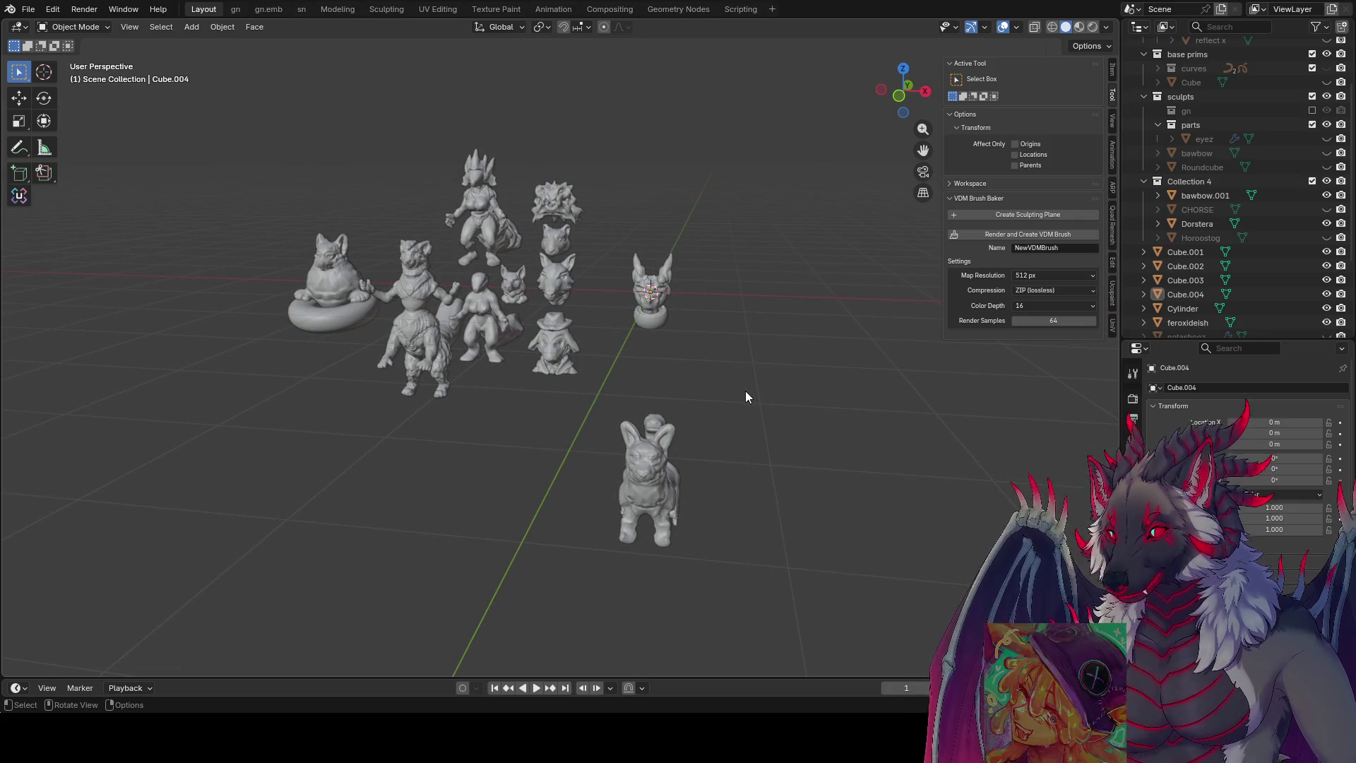
middle_click_drag(739, 349, 643, 303)
key("ctrl+s")
- Move the creature head bust and its ring base together, lowering them along Z beside the dog body
left_click(622, 287)
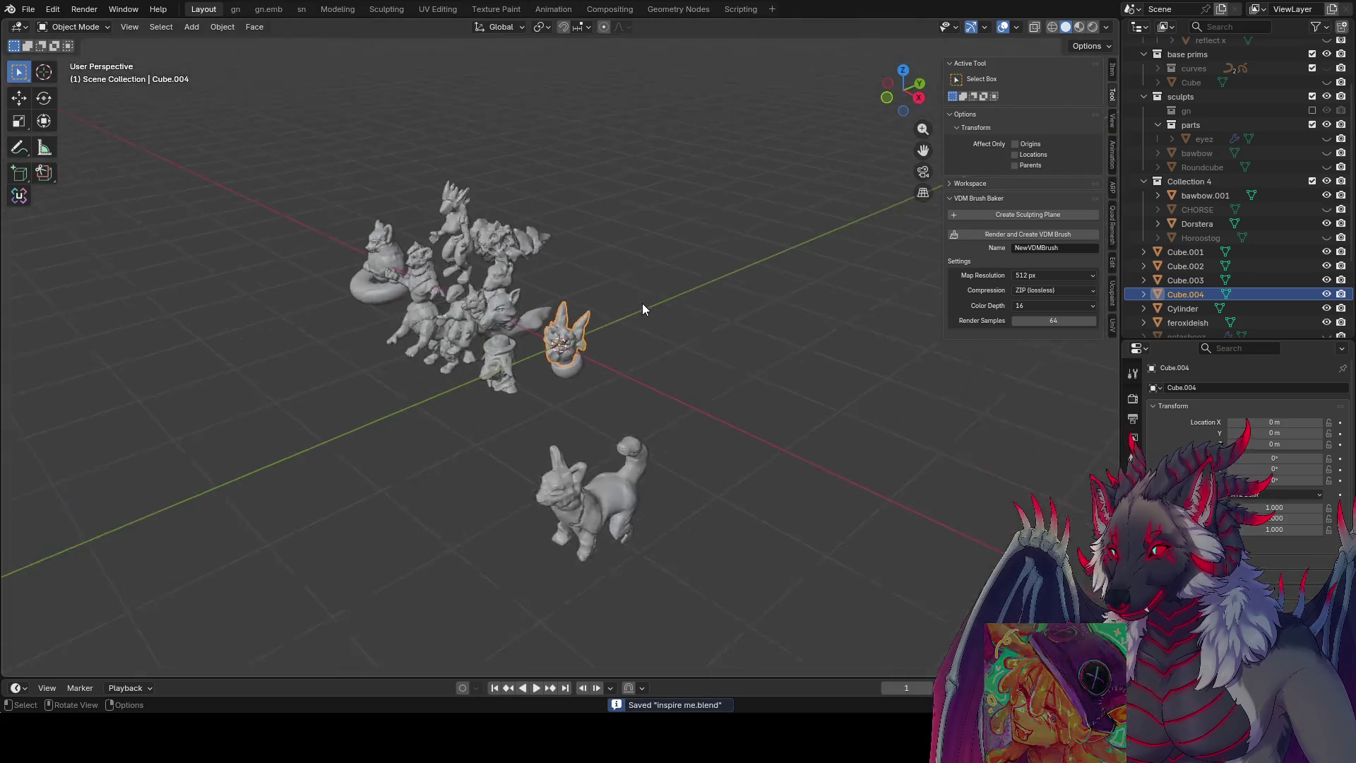
key("KP_Decimal")
mouse_move(640, 278)
middle_mouse_down()
mouse_move(743, 216)
mouse_move(503, 328)
middle_mouse_up()
scroll(503, 328, "down", 5)
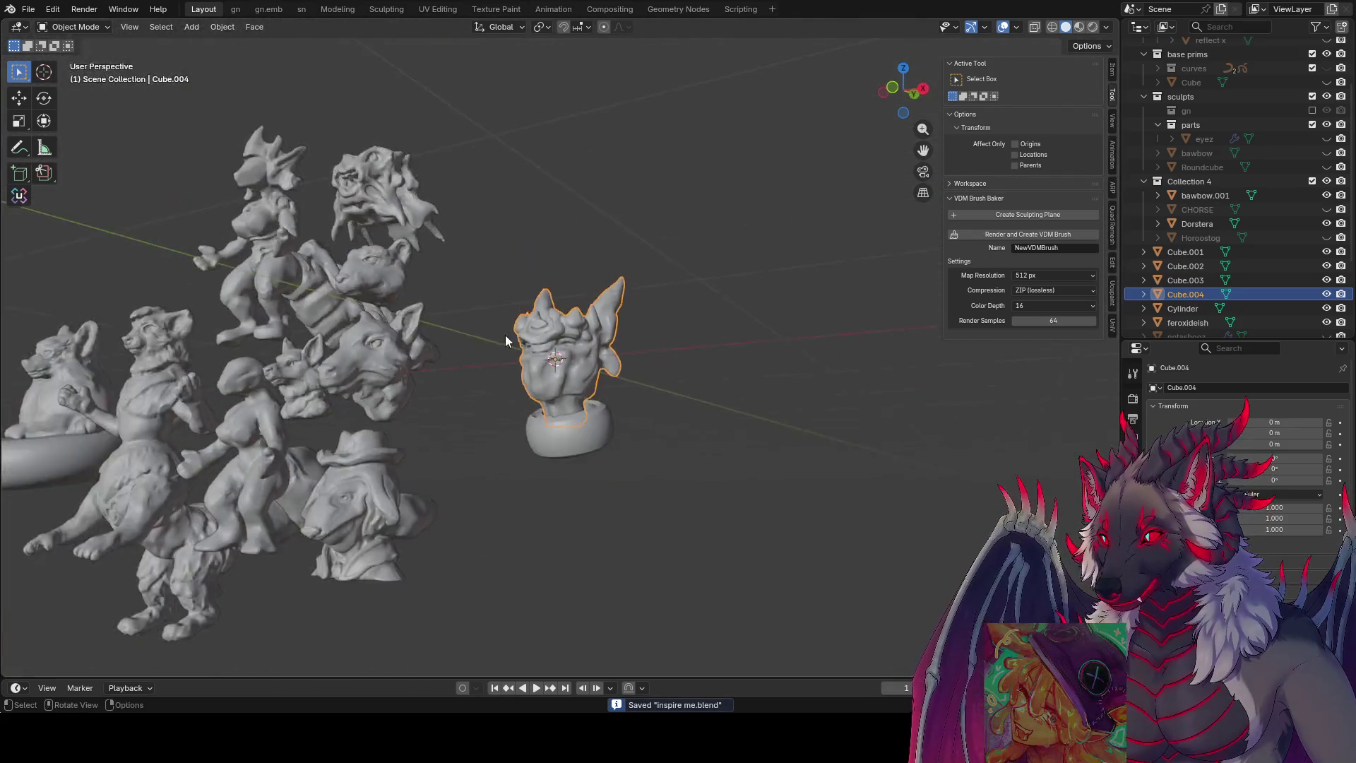
scroll(540, 328, "up", 4)
left_click(539, 307)
scroll(540, 305, "down", 3)
left_click(530, 277, "shift")
key("g")
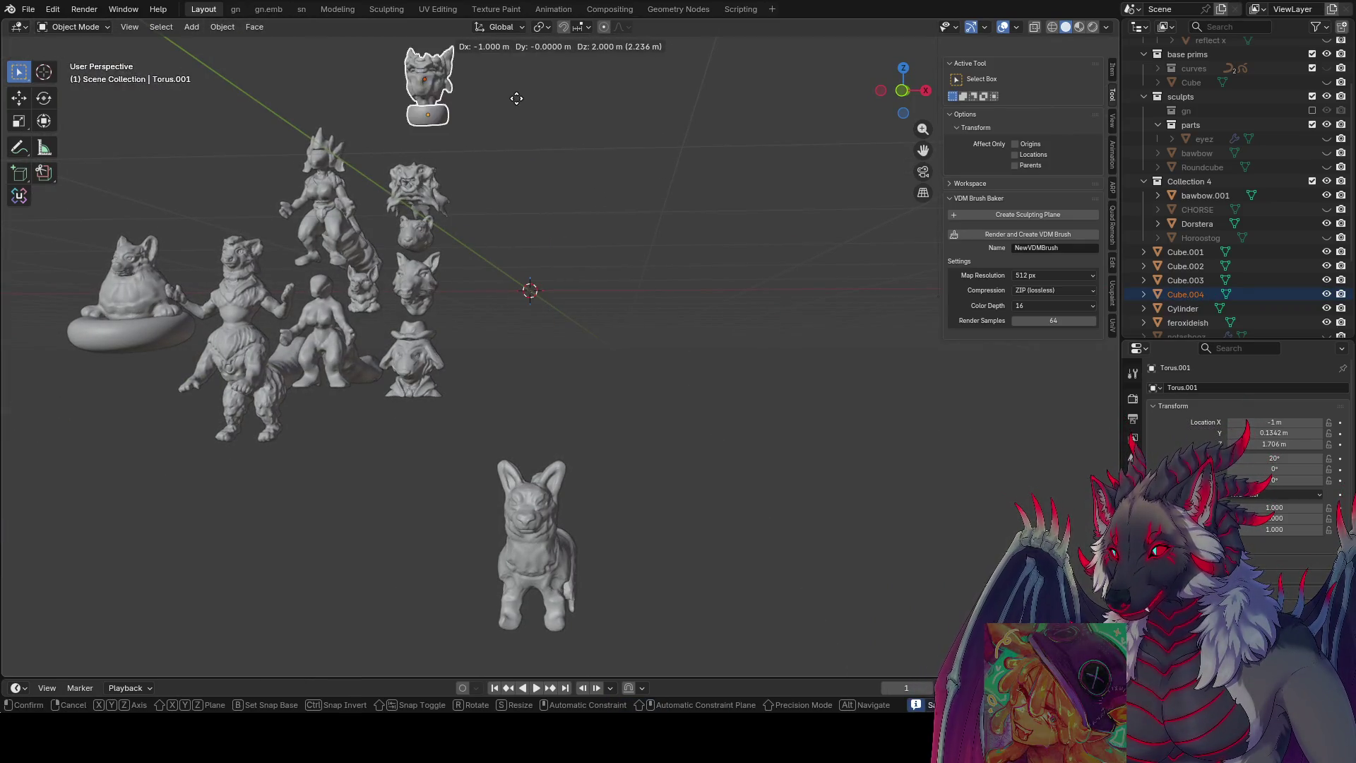
left_click(510, 101)
key("g")
key("z")
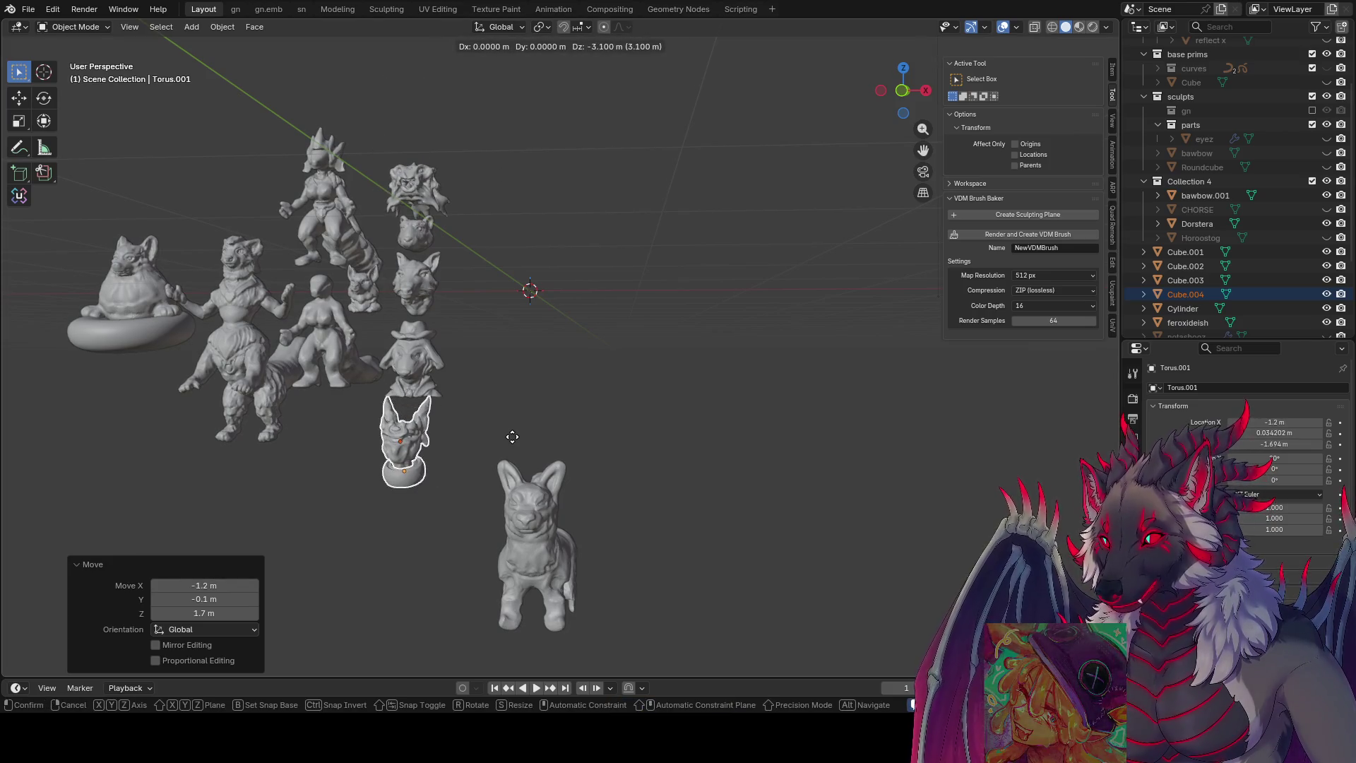
left_click(505, 498)
- Slide the ring base along X so it sits under the head, leaving its X location value unchanged
middle_click_drag(504, 499, 507, 510)
key("g")
key("x")
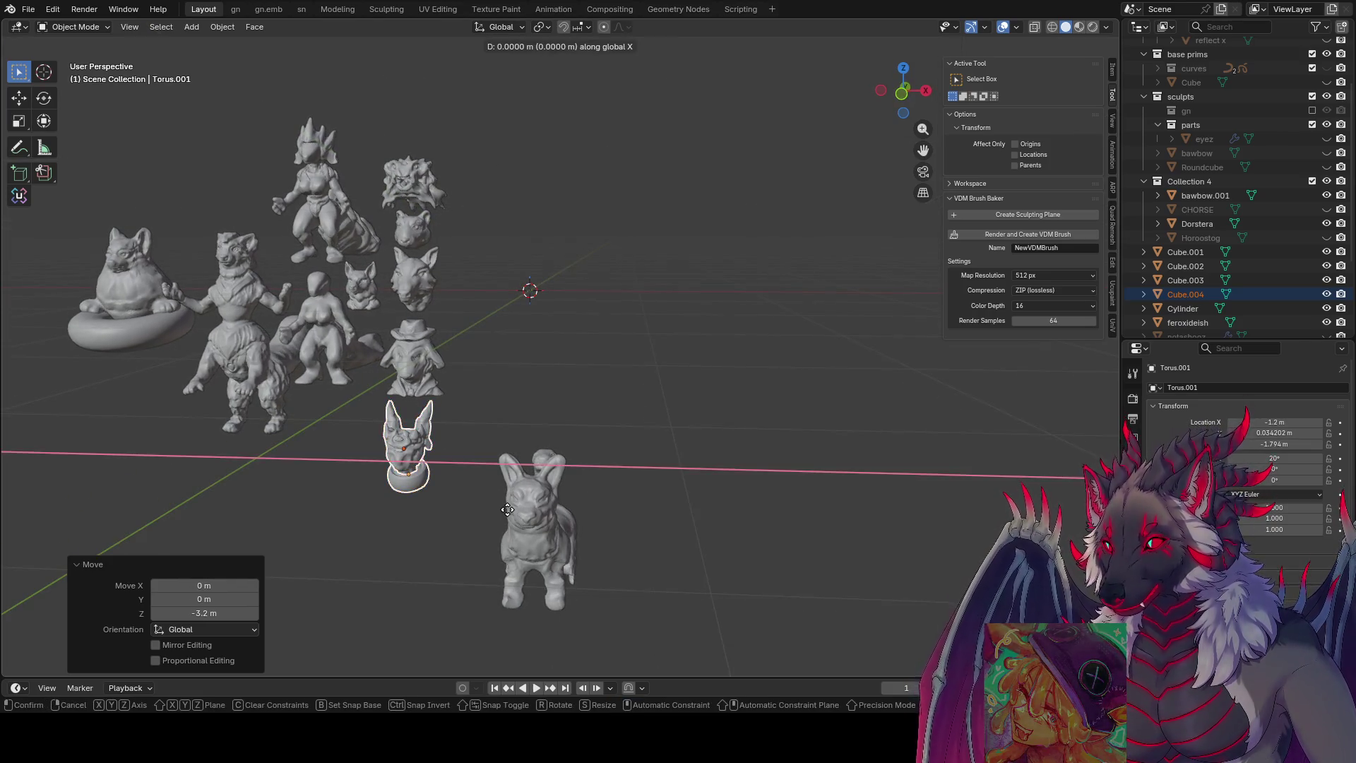
left_click(565, 499)
left_click(1272, 422)
type("1")
key("Return")
type("gx")
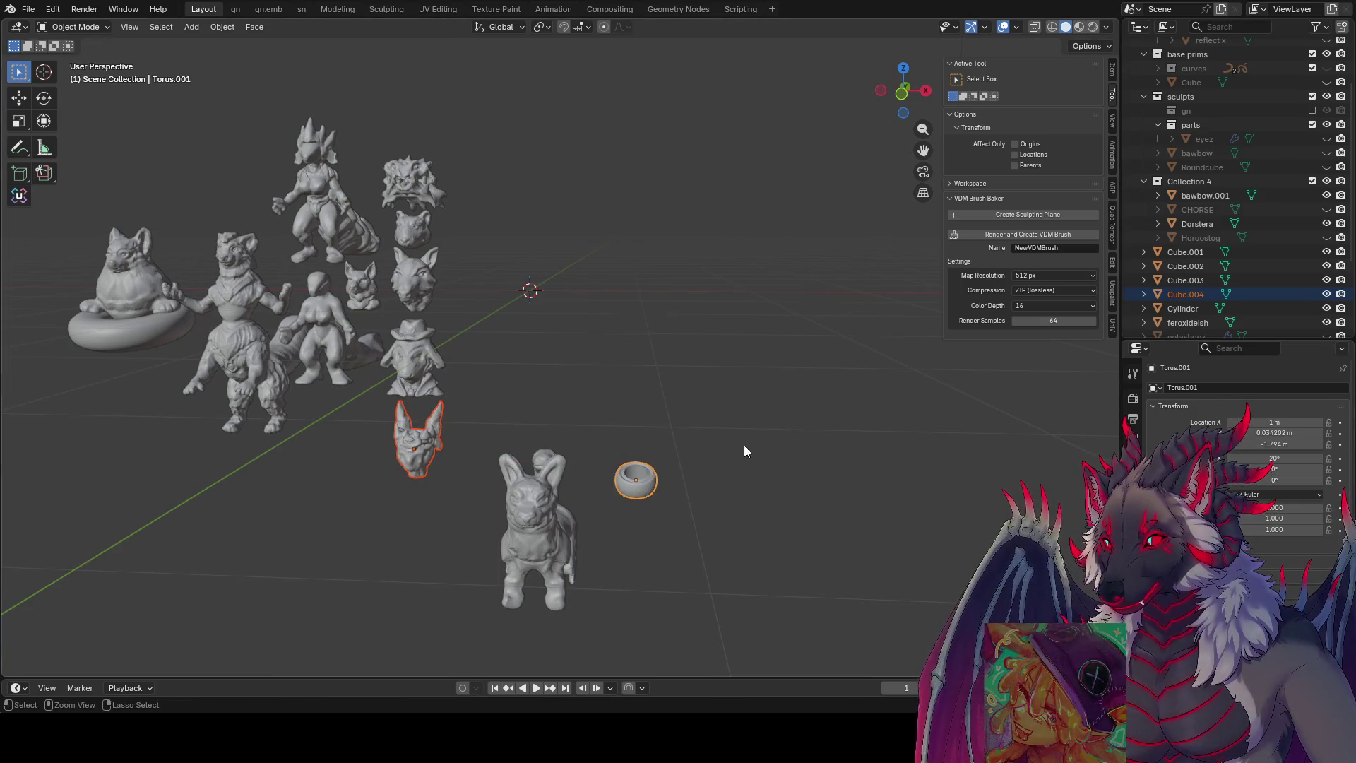
type("-2.1")
key("Return")
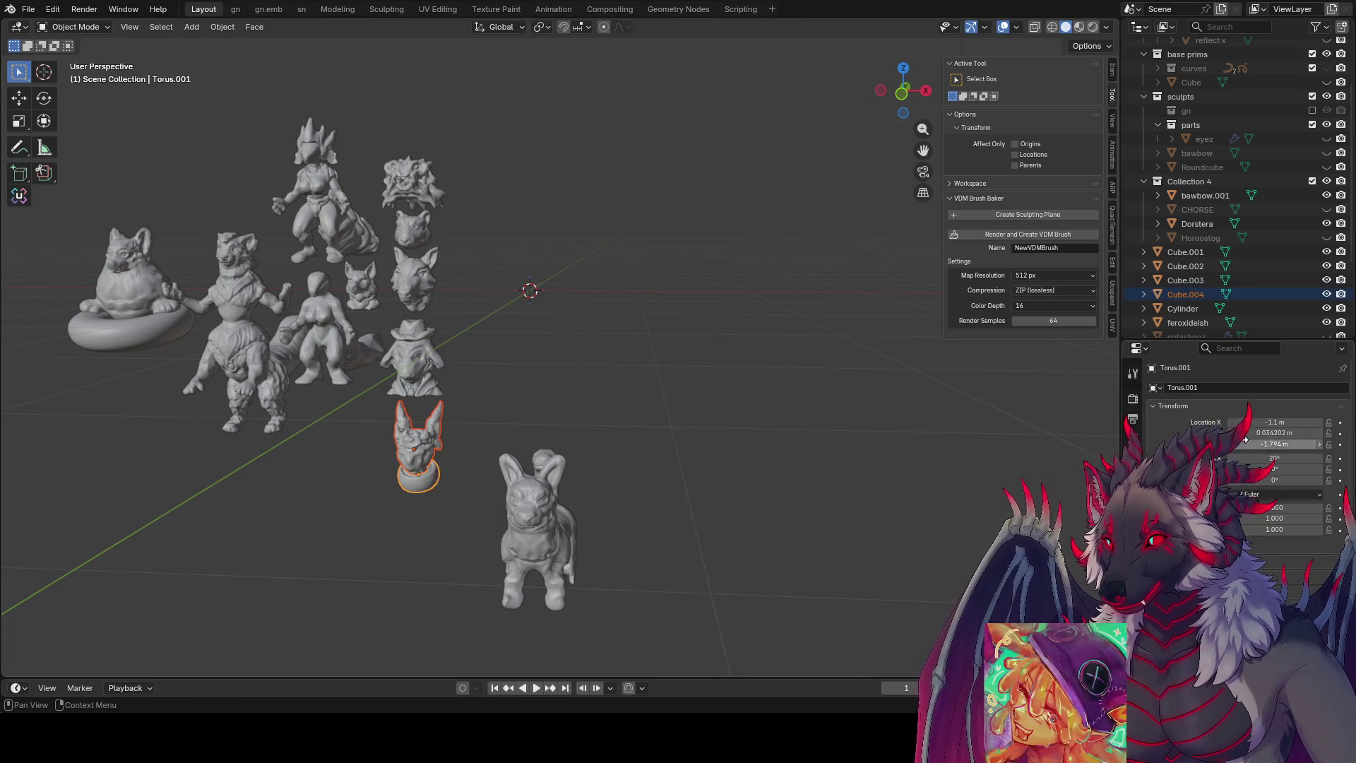
left_click(1253, 421)
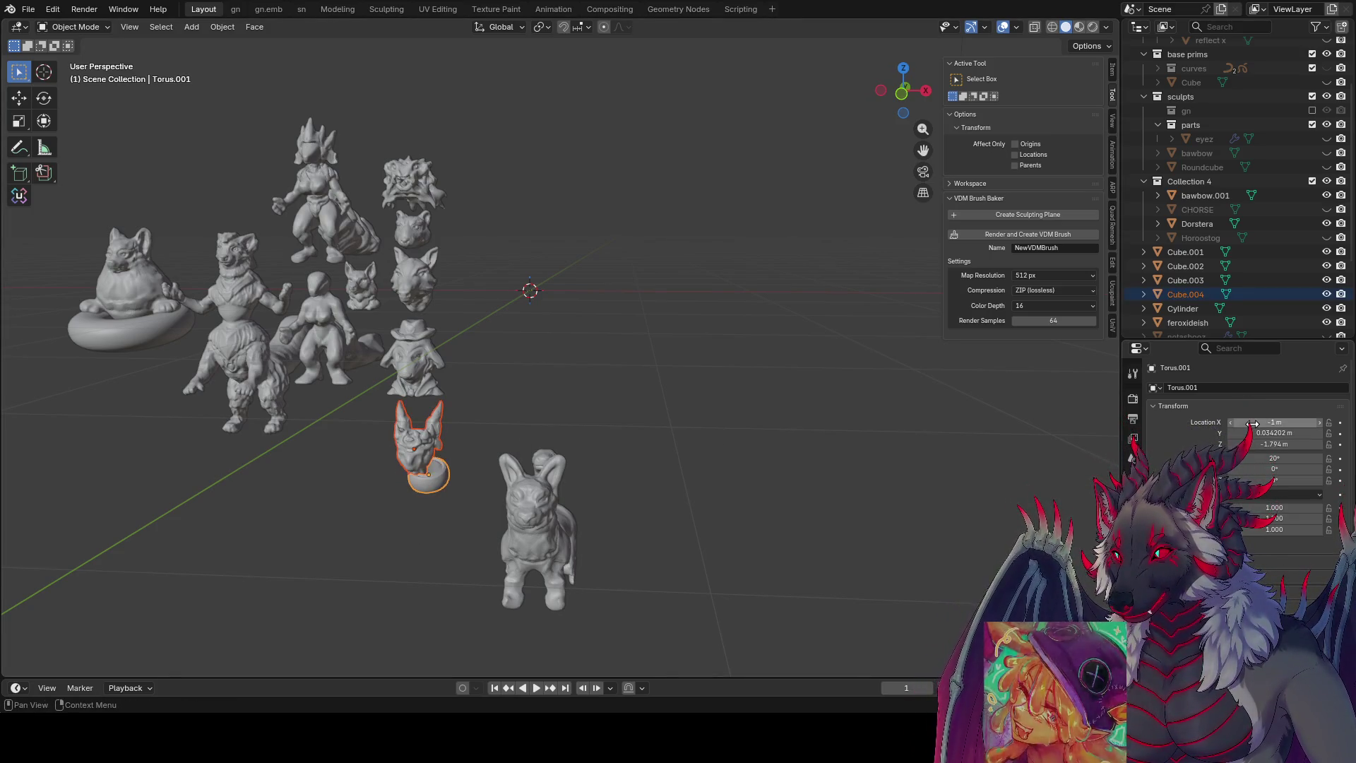
key("Escape")
left_click(840, 416)
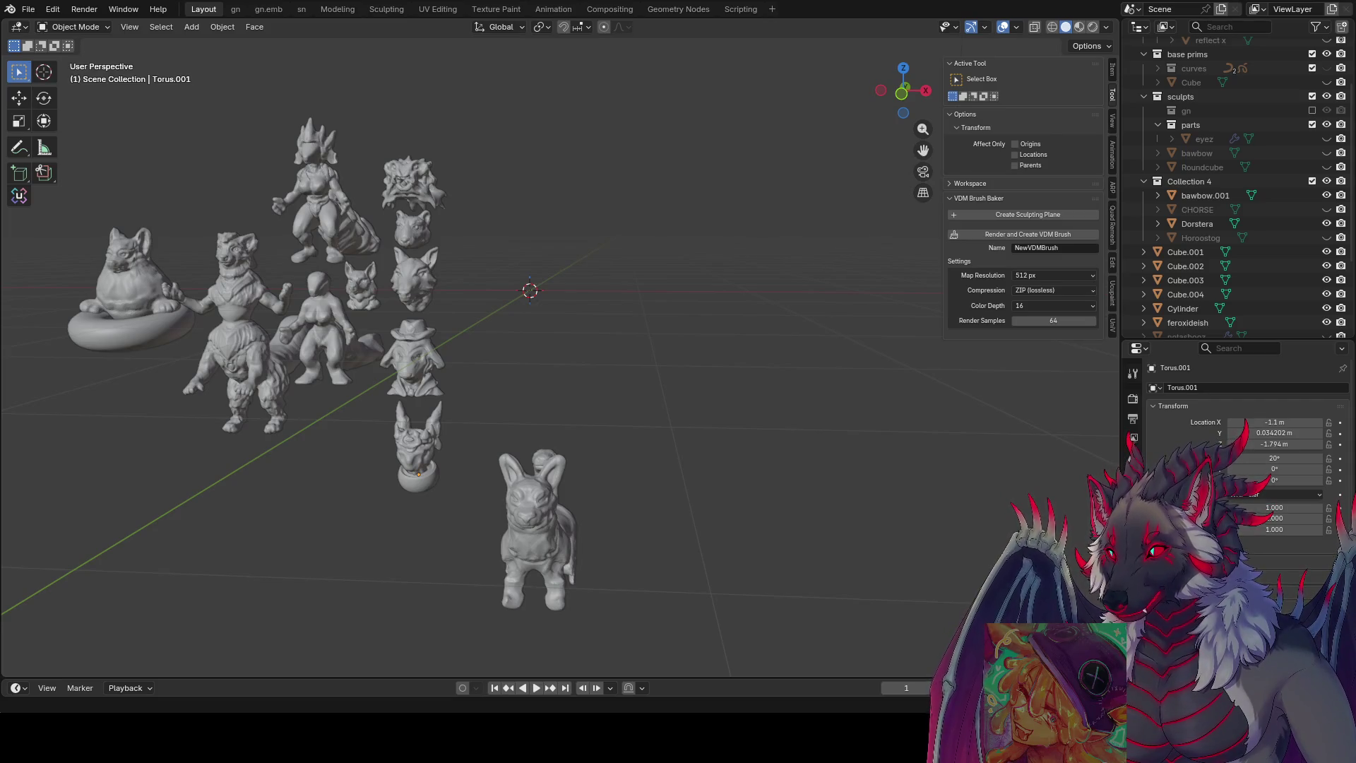
middle_click_drag(531, 317, 529, 425)
key("ctrl+s")
middle_click_drag(639, 416, 562, 527)
left_click(575, 521)
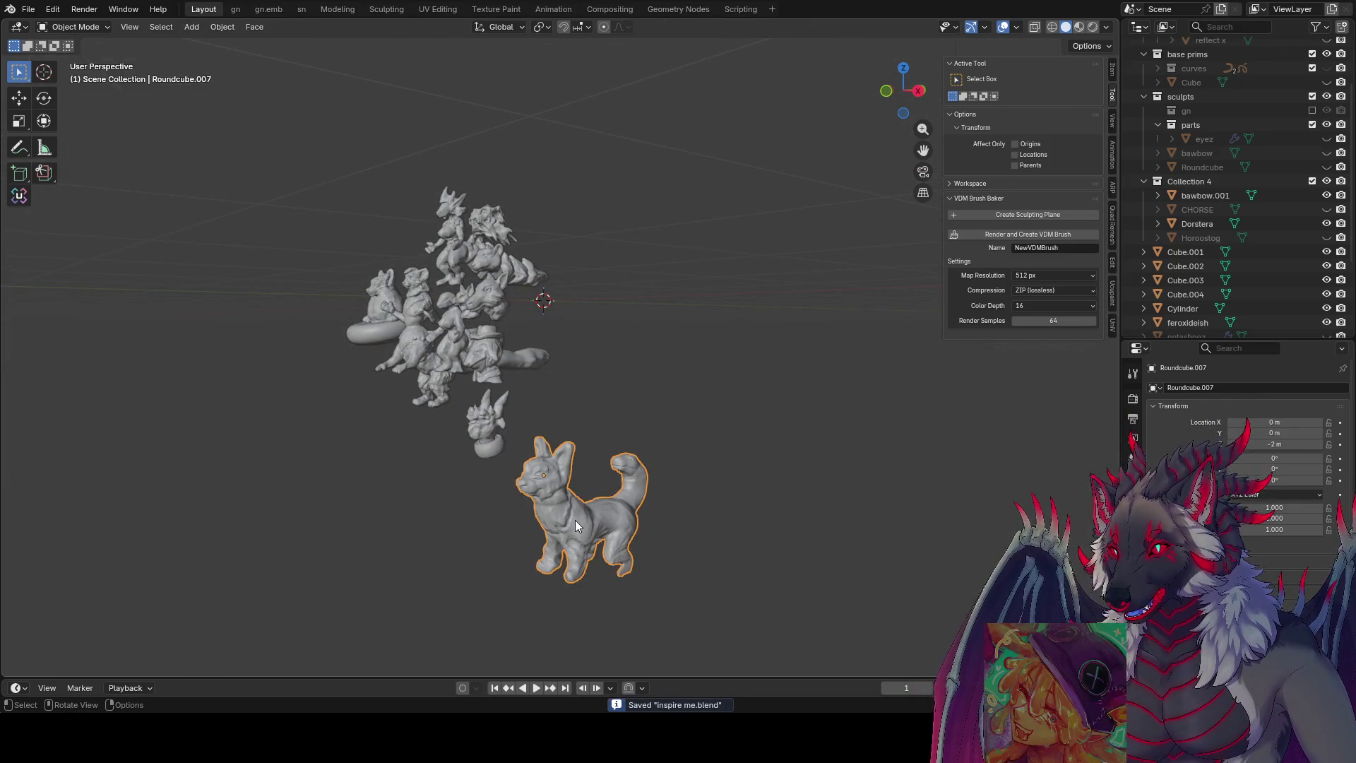
middle_click_drag(571, 520, 687, 457)
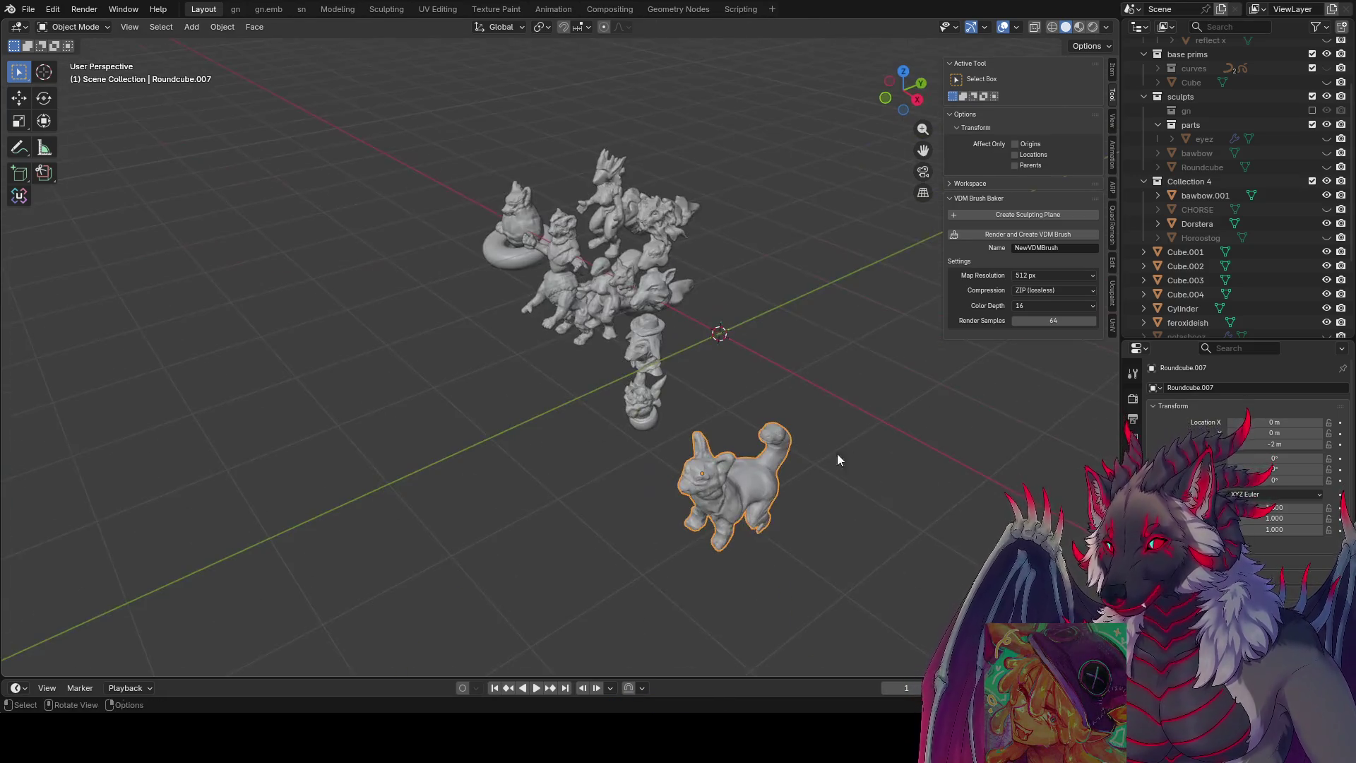
middle_click_drag(686, 458, 742, 424)
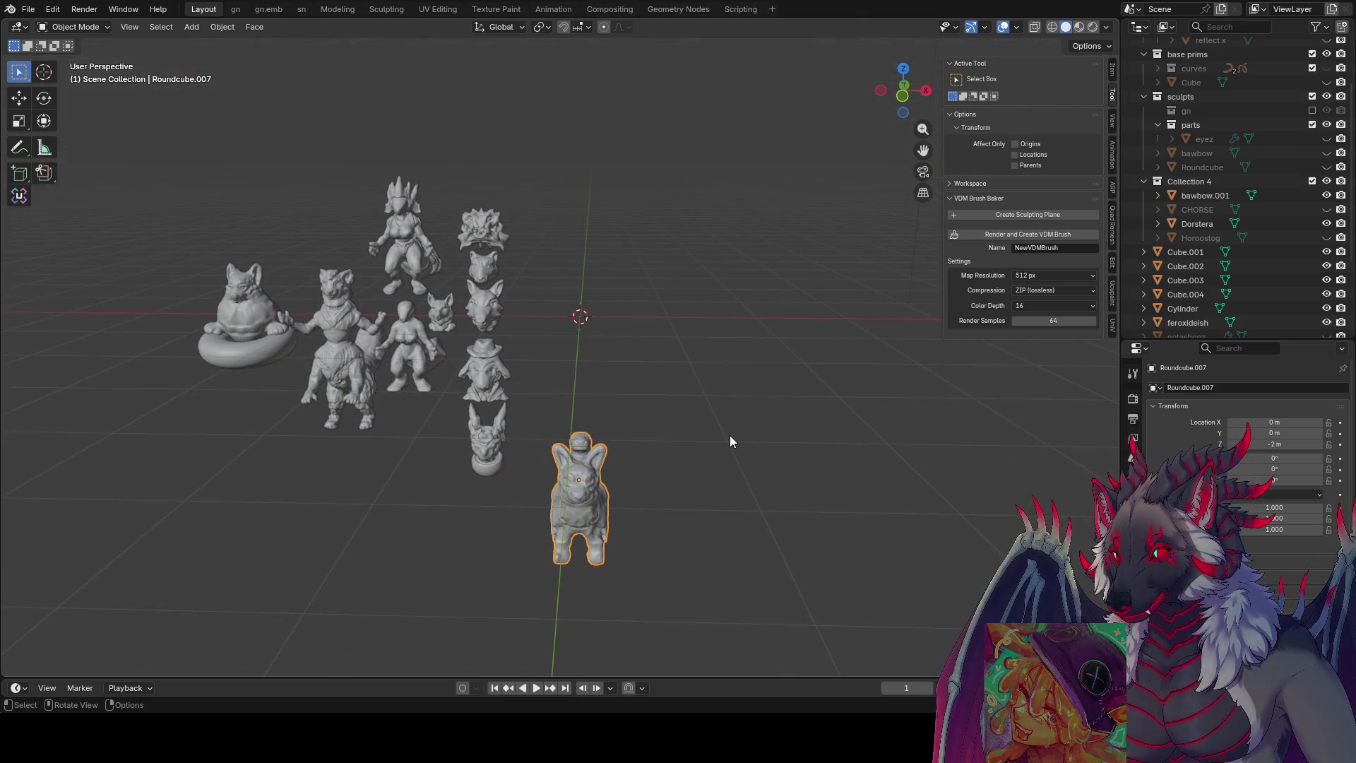
left_click(643, 403)
key("ctrl+s")
mouse_move(719, 479)
middle_mouse_down()
mouse_move(604, 534)
mouse_move(624, 481)
middle_mouse_up()
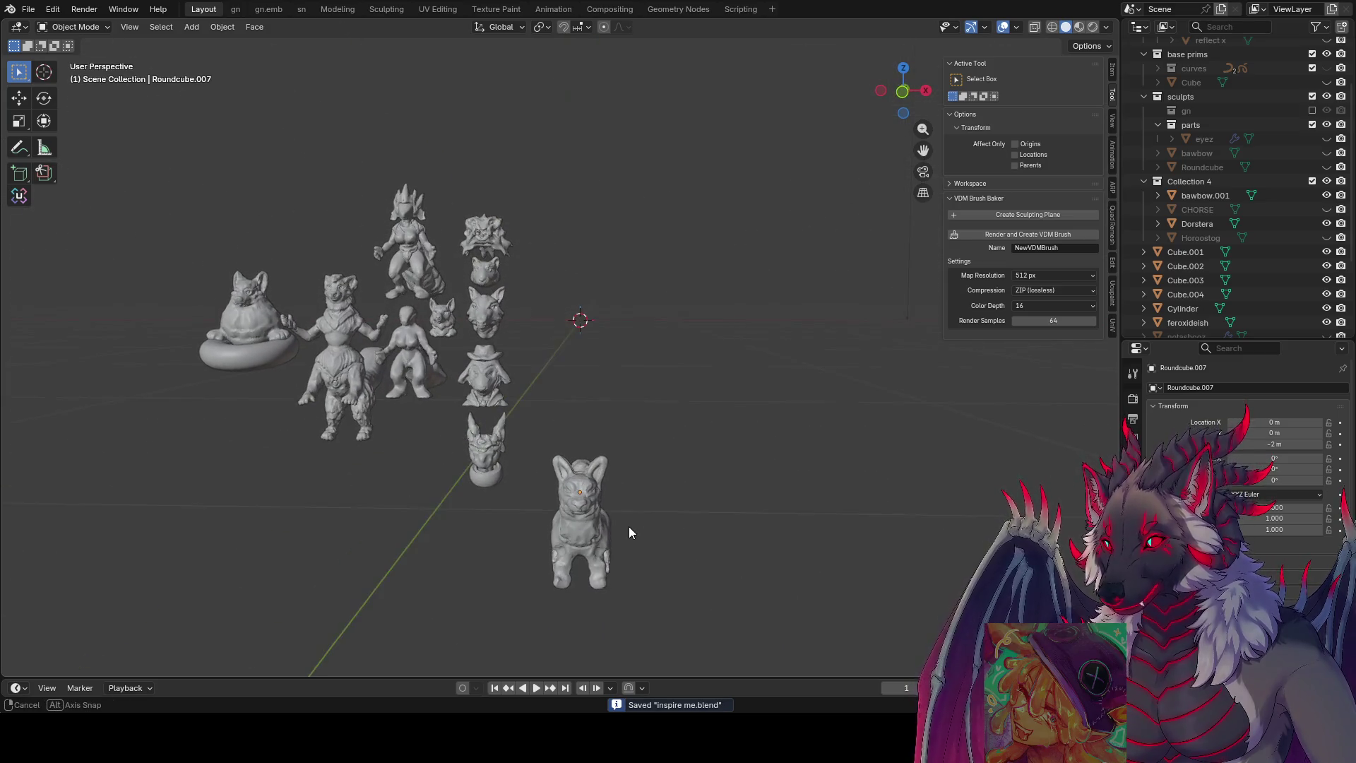
scroll(624, 482, "up", 3)
scroll(627, 370, "up", 2)
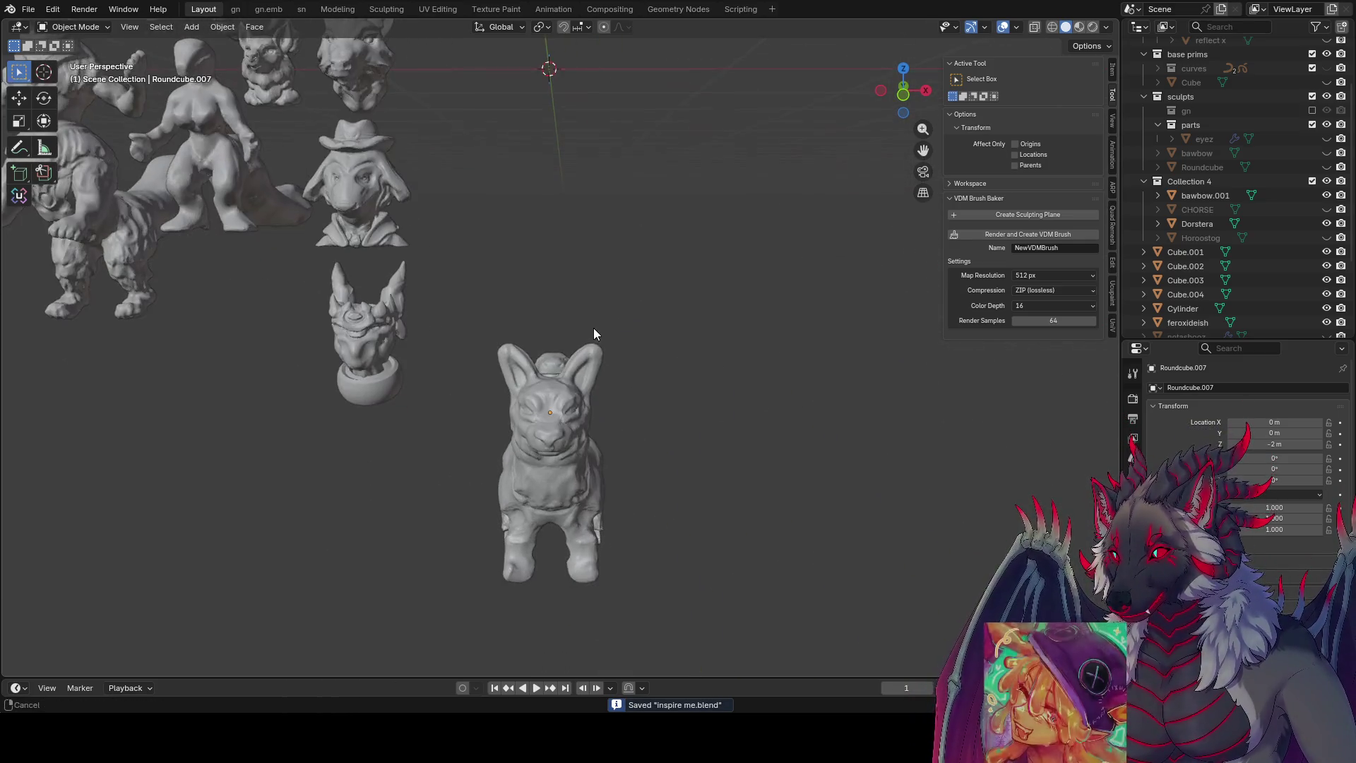
scroll(605, 426, "up", 4)
middle_click_drag(614, 307, 647, 263)
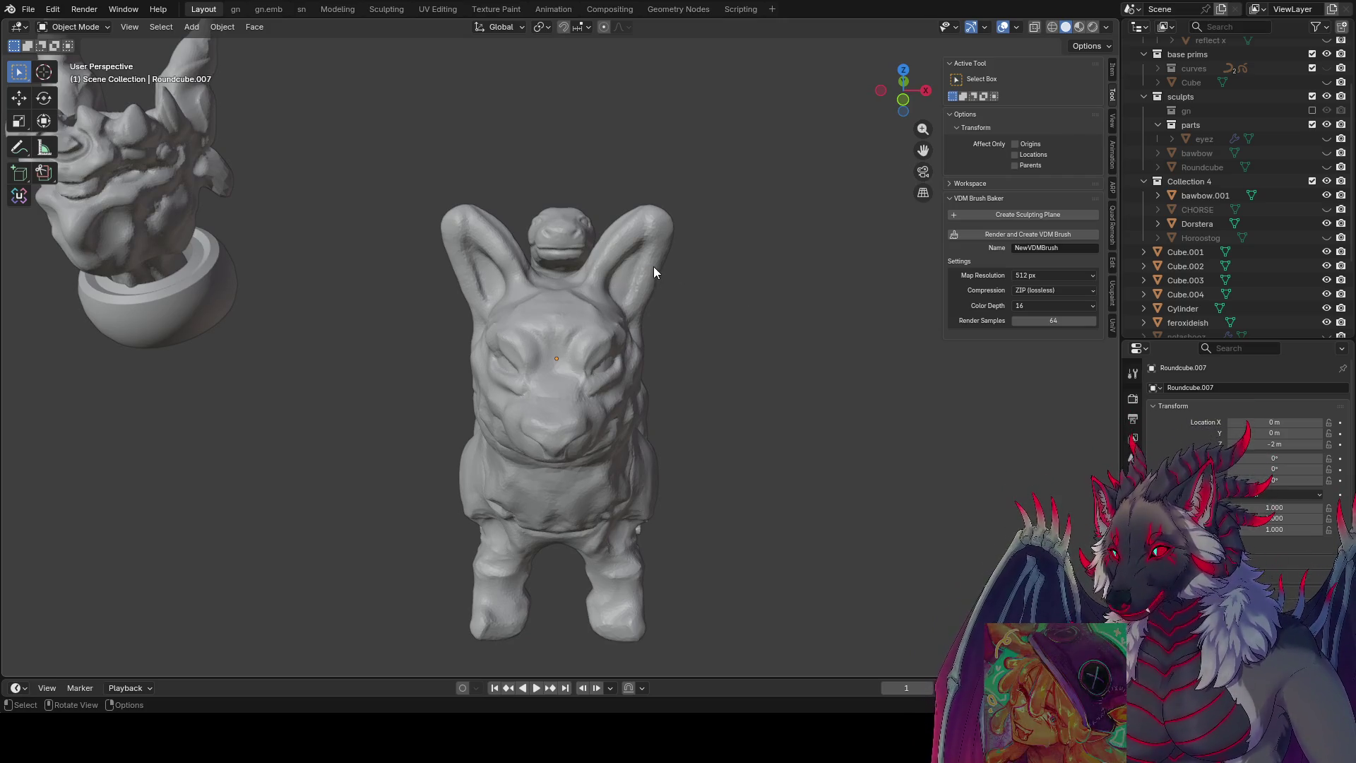
mouse_move(607, 323)
middle_mouse_down()
mouse_move(670, 339)
mouse_move(663, 360)
middle_mouse_up()
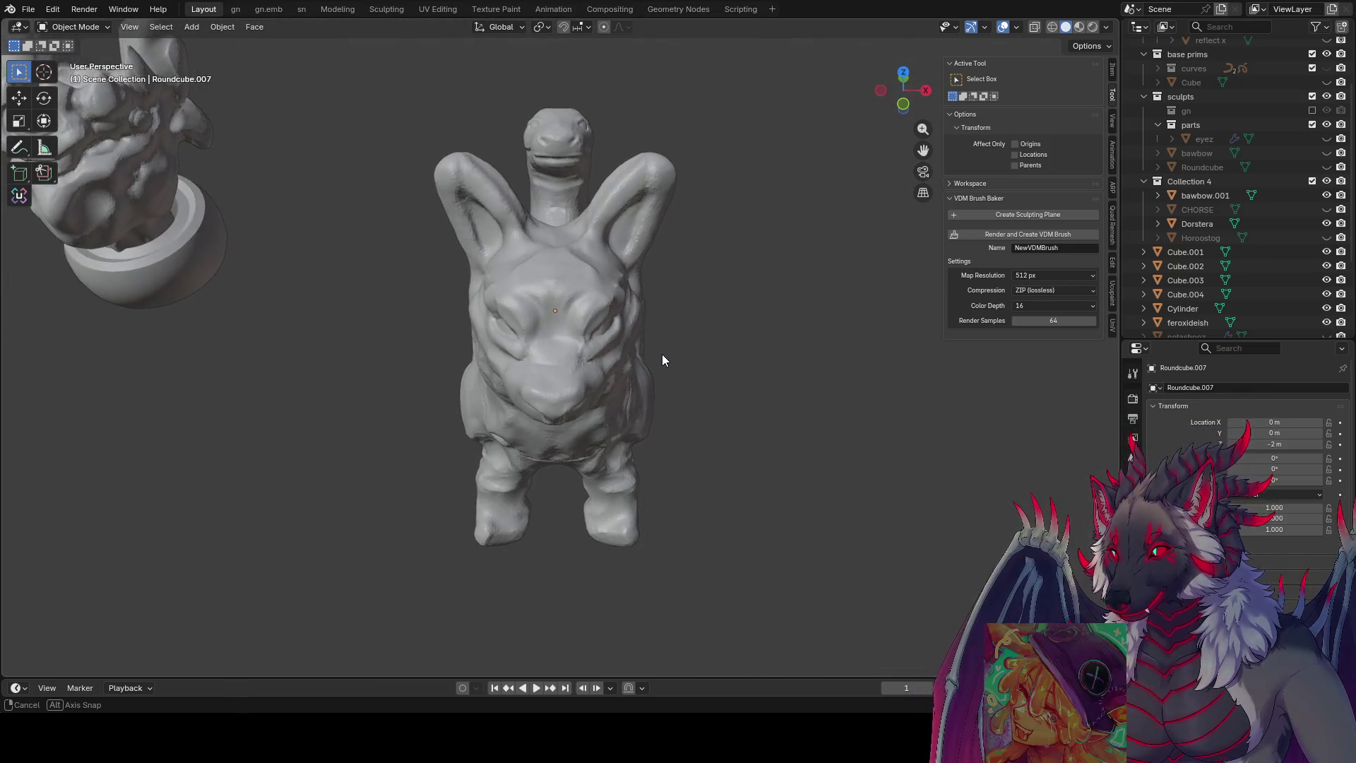
middle_click_drag(662, 354, 662, 355)
scroll(662, 357, "up", 2)
scroll(678, 284, "up", 2)
scroll(683, 258, "up", 2)
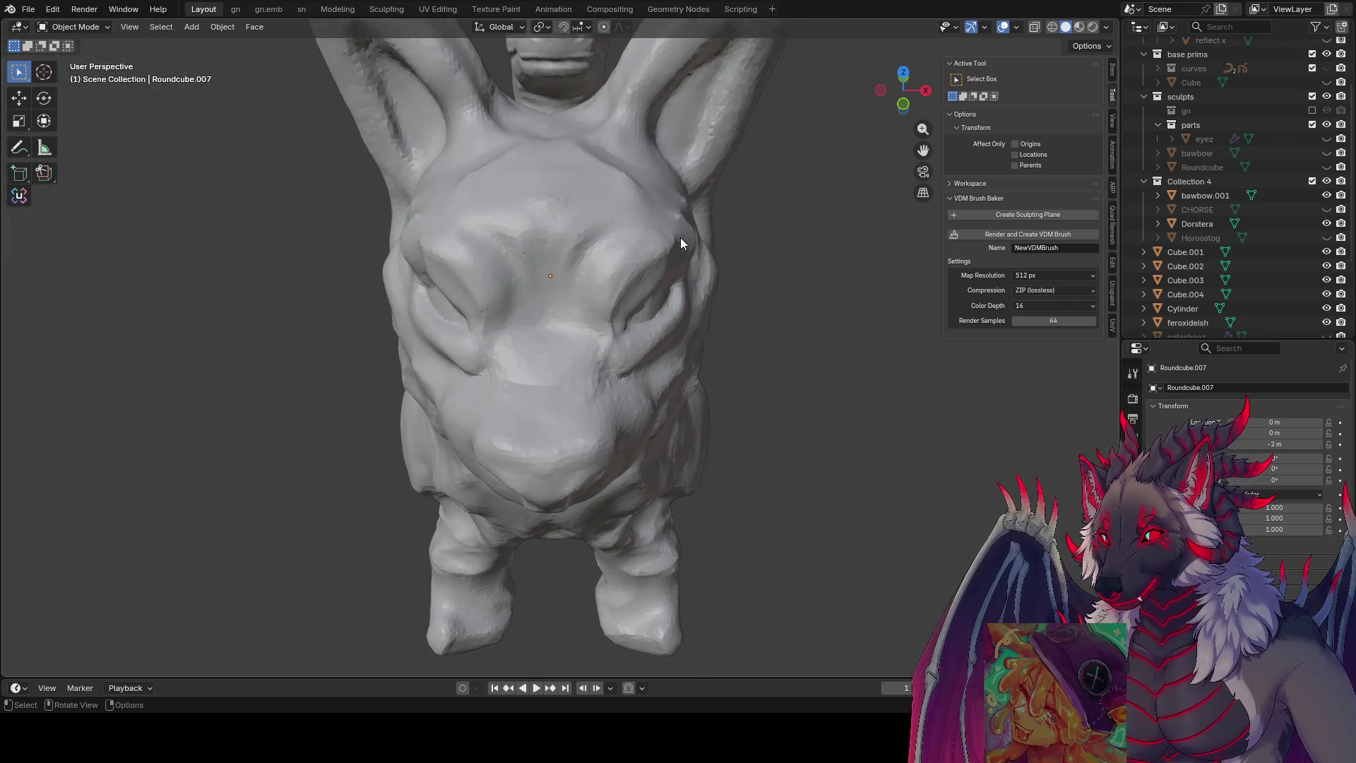
scroll(681, 244, "down", 4)
middle_click_drag(651, 187, 691, 255)
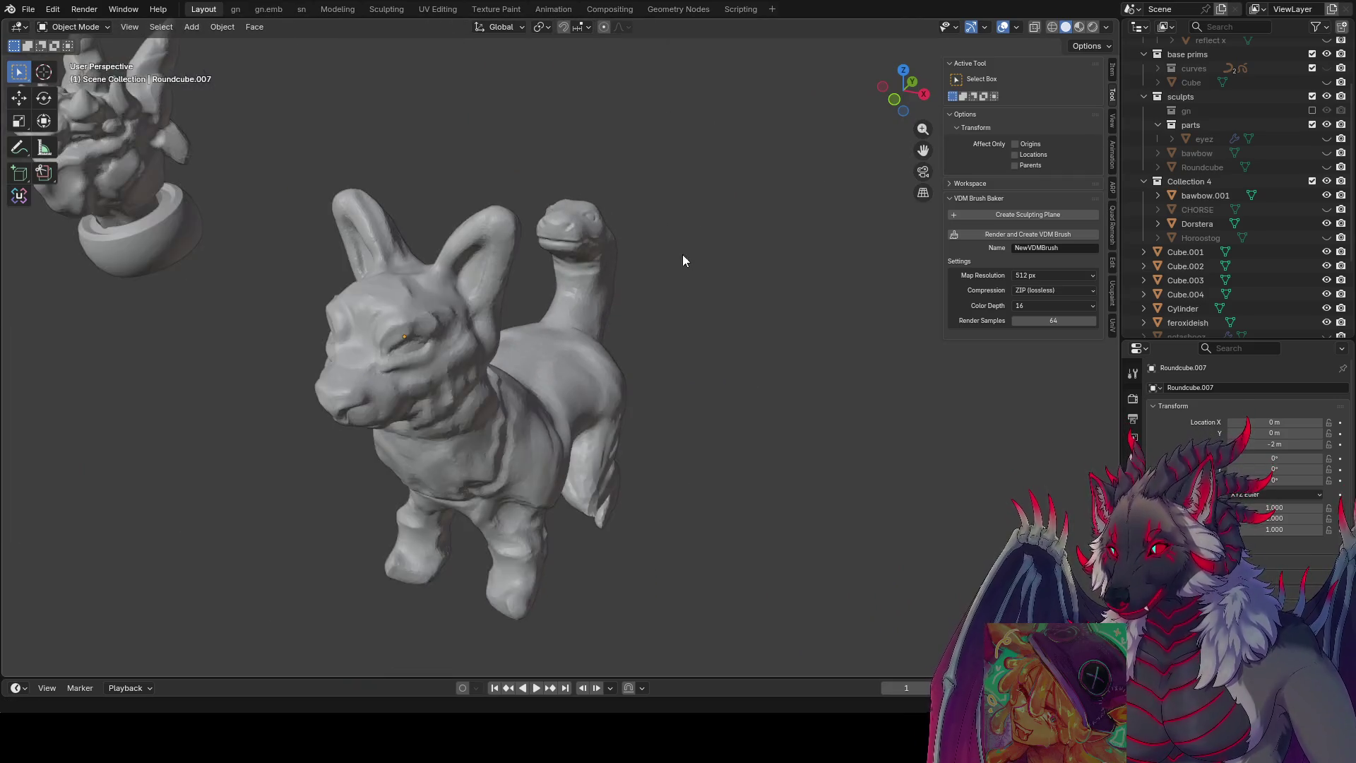
scroll(550, 294, "down", 3)
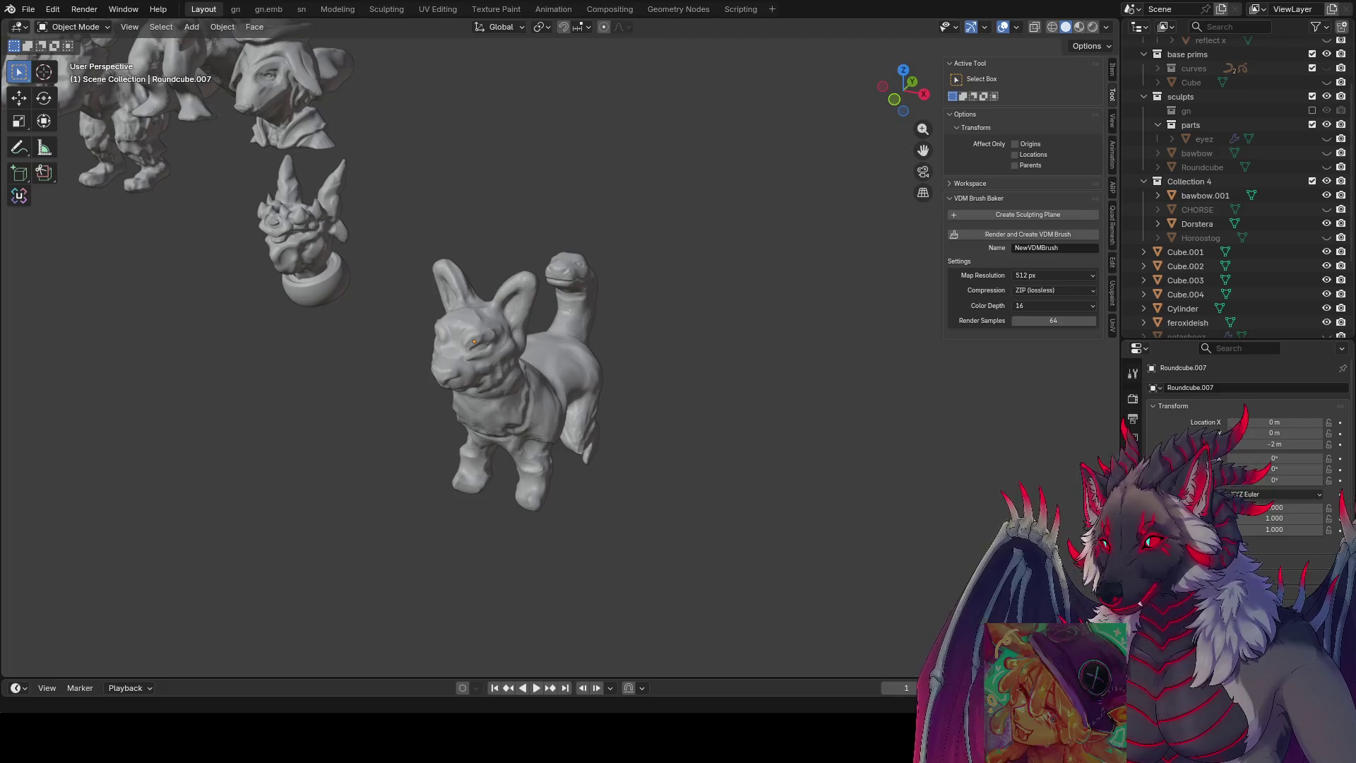
- Save the scene and orbit out from the dog sculpt to see the whole arrangement
middle_click_drag(531, 385, 513, 377)
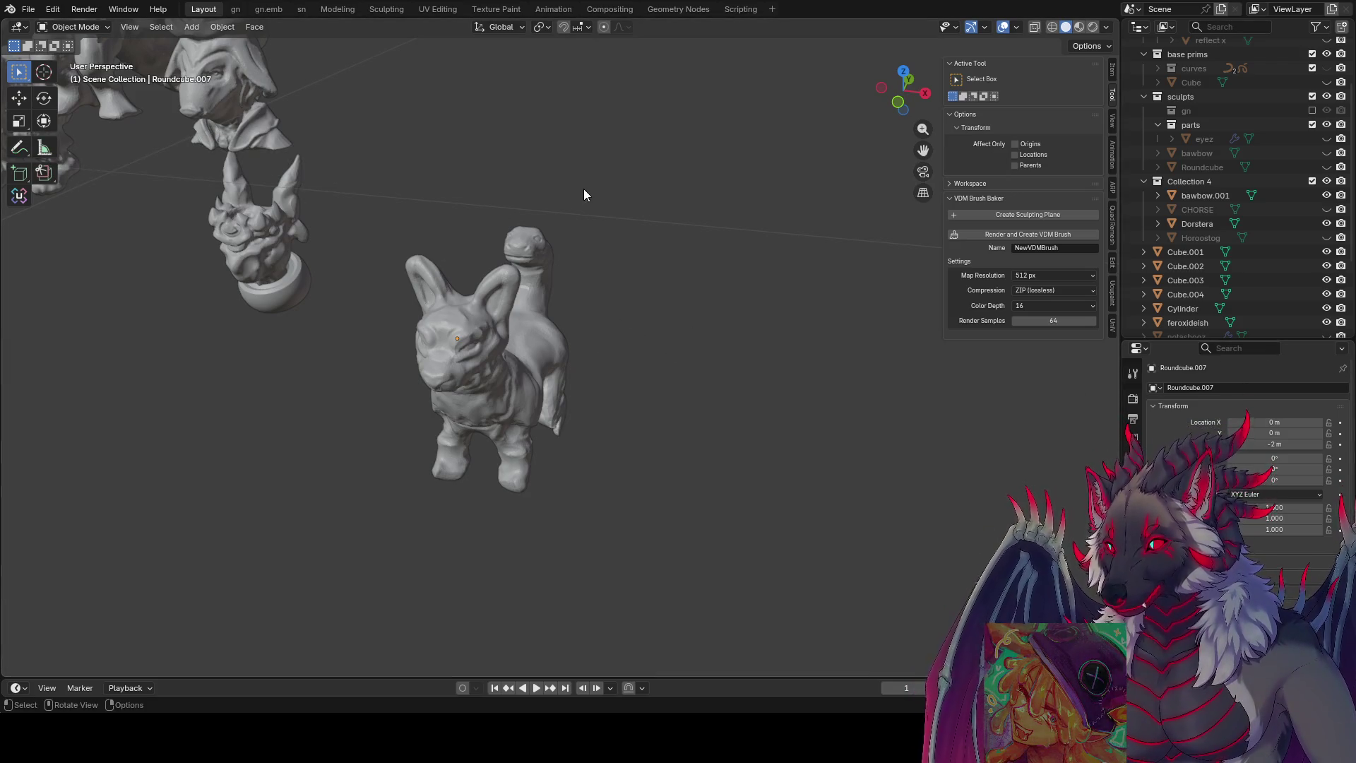
key("ctrl+s")
left_click(526, 318)
middle_click_drag(526, 319, 592, 306)
scroll(592, 307, "up", 1)
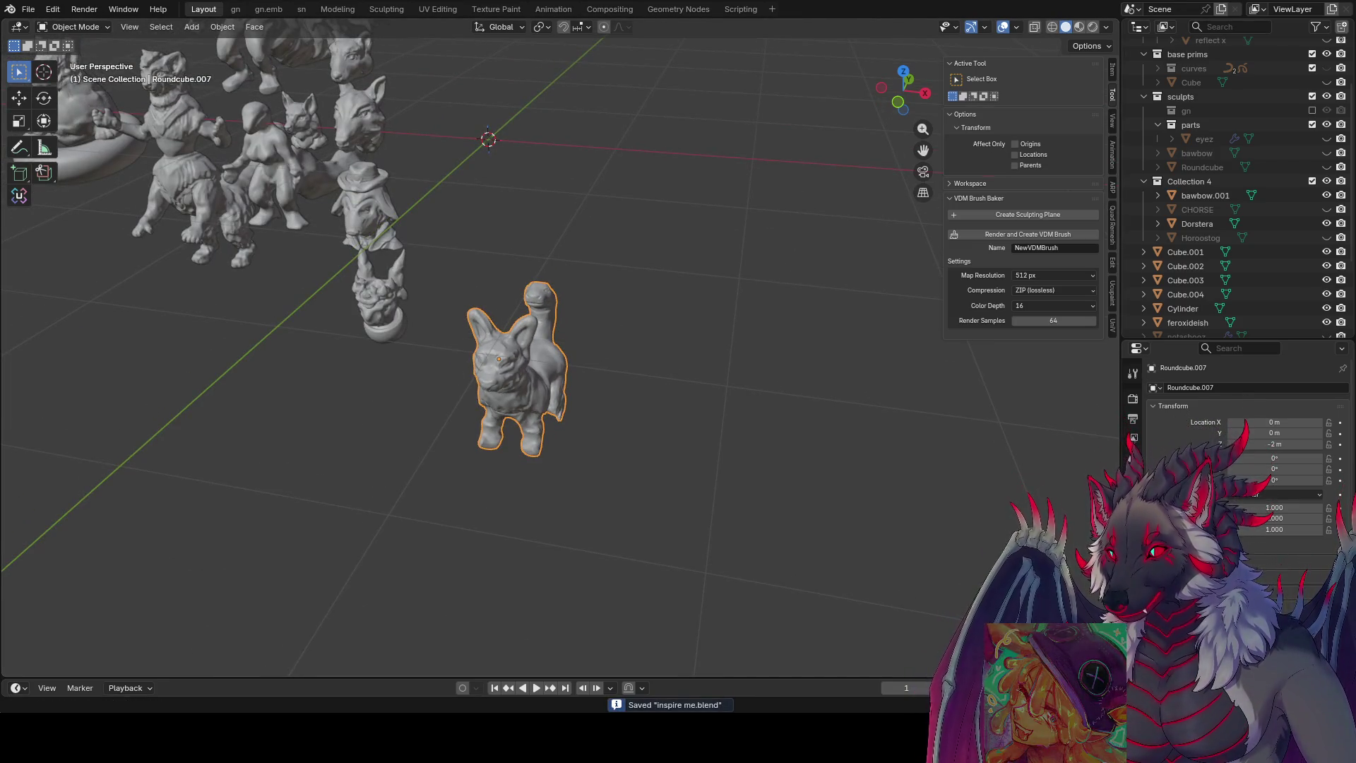
left_click(684, 327)
- Add a Round Cube sphere at the scene origin via Shift+A and dismiss its settings
key("shift+a")
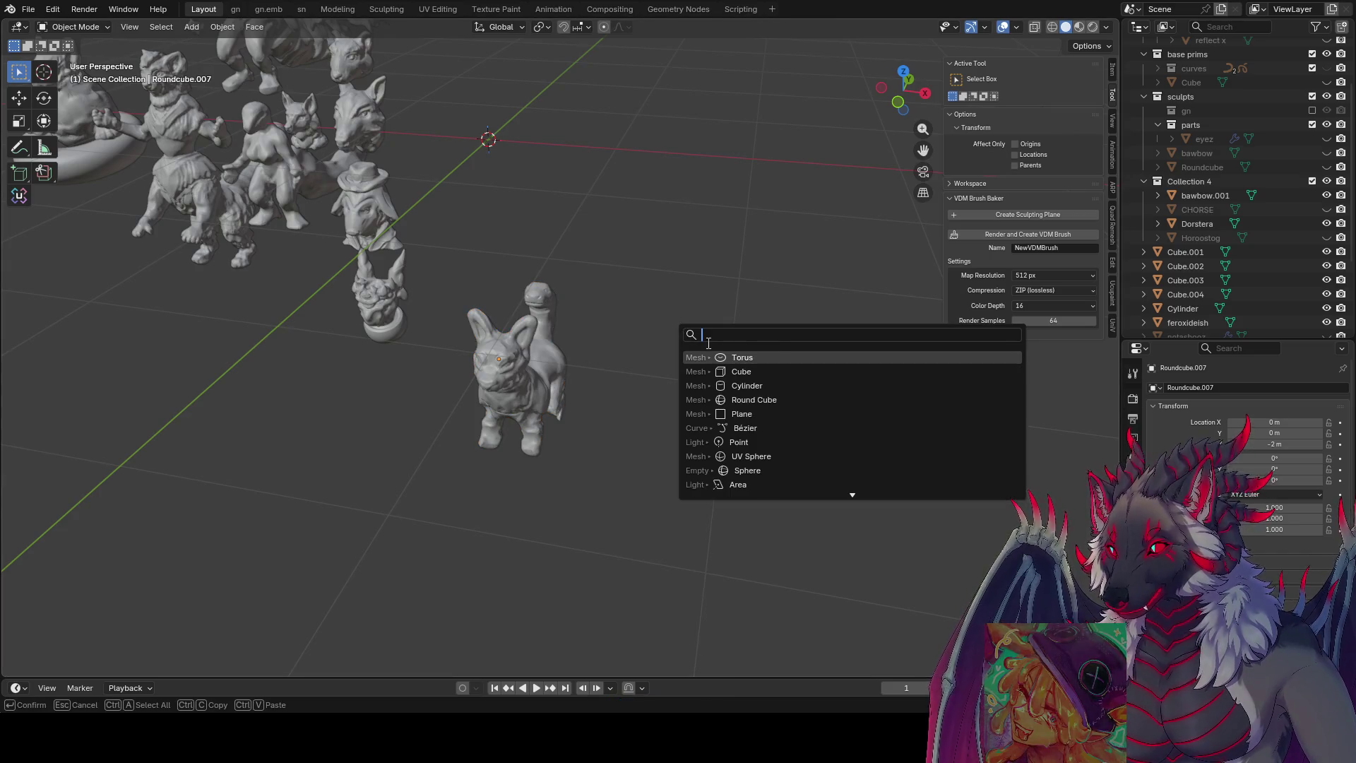
key("Down")
key("Down")
key("Down")
key("Down")
key("Up")
key("Return")
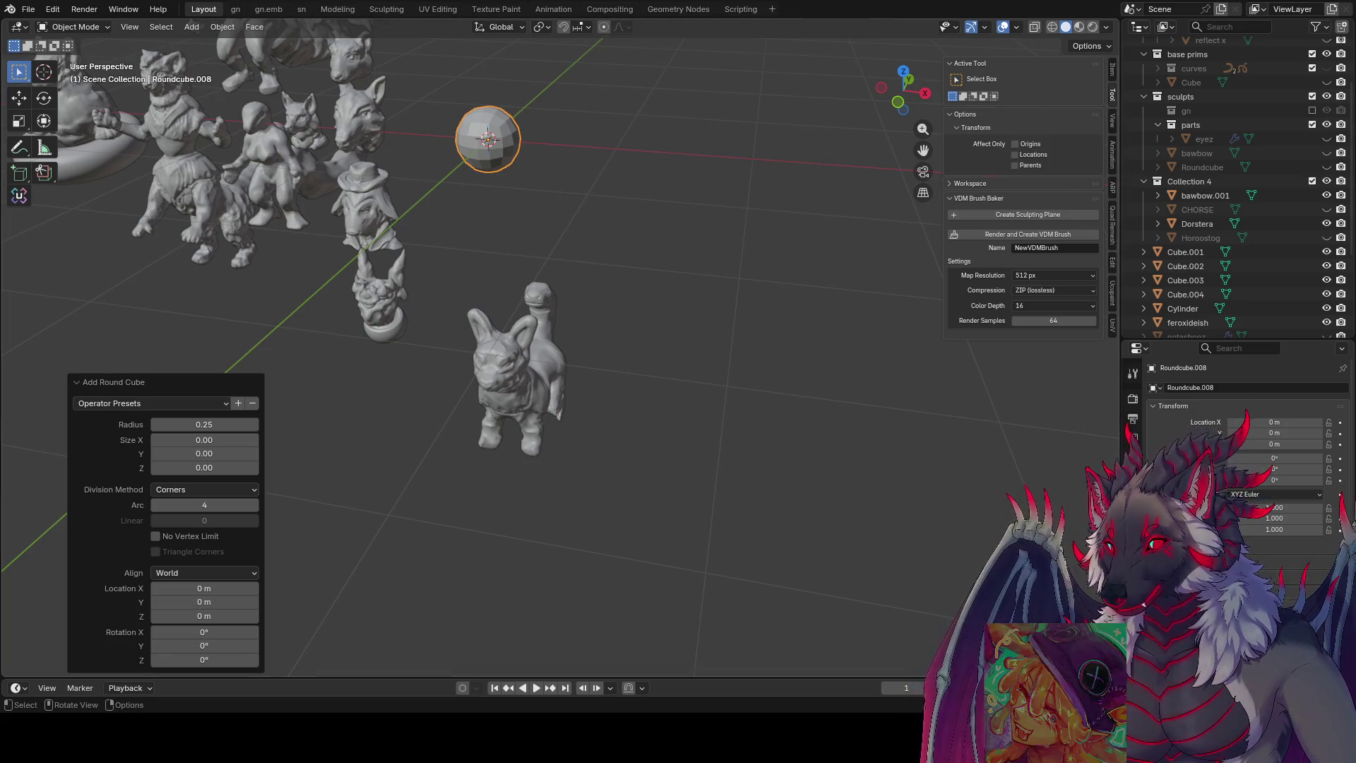
left_click(467, 150)
- Check the new sphere above the dog in front orthographic view and save the scene
key("KP_1")
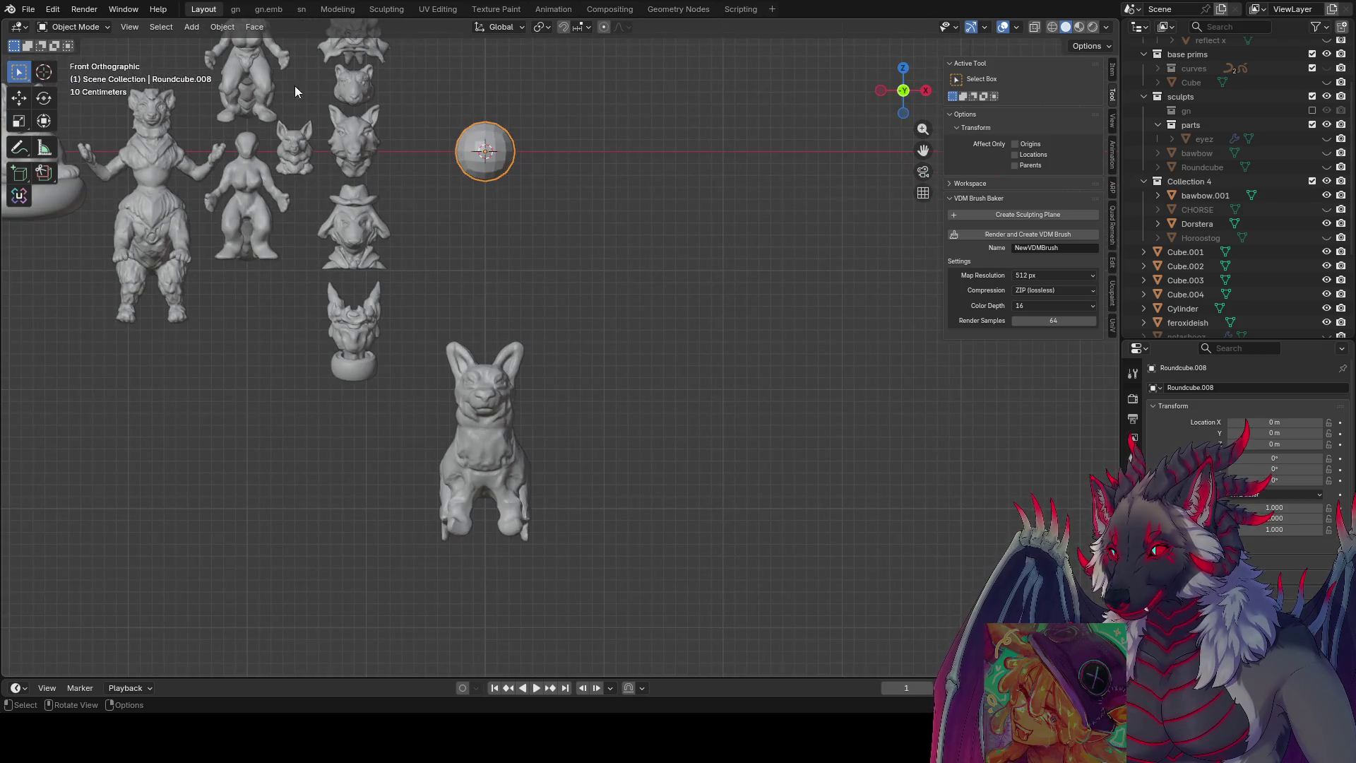
middle_click_drag(305, 94, 415, 185, "shift")
scroll(547, 368, "up", 1)
scroll(644, 302, "up", 2)
mouse_move(643, 302)
middle_mouse_down()
mouse_move(636, 253)
mouse_move(627, 361)
middle_mouse_up()
key("ctrl+s")
key("ctrl+Tab")
left_click(609, 443)
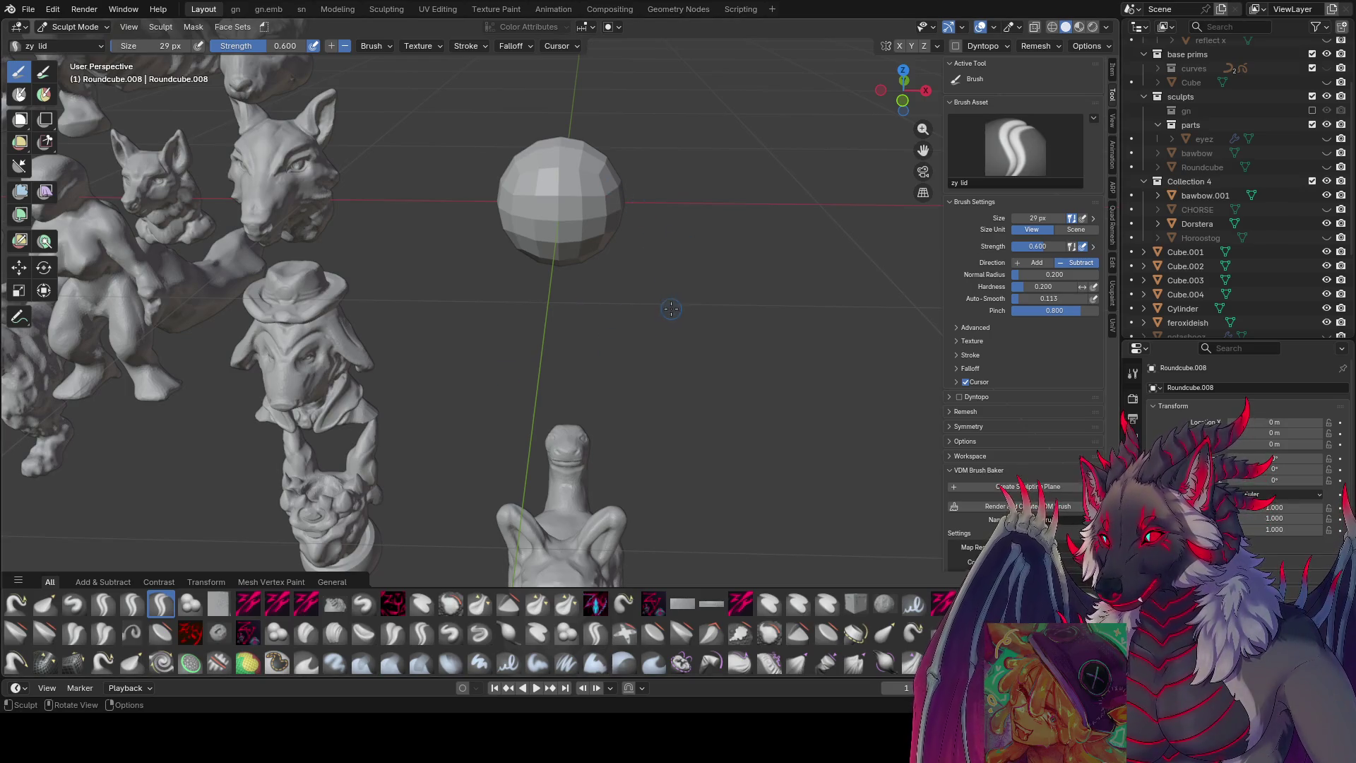
- Begin resizing the sculpt brush over the new round sphere in Sculpt Mode
key("f")
left_click(605, 195)
- Turn on Dyntopo and enlarge the zy lid brush from about 74 px to 130 px
middle_click_drag(606, 195, 635, 212)
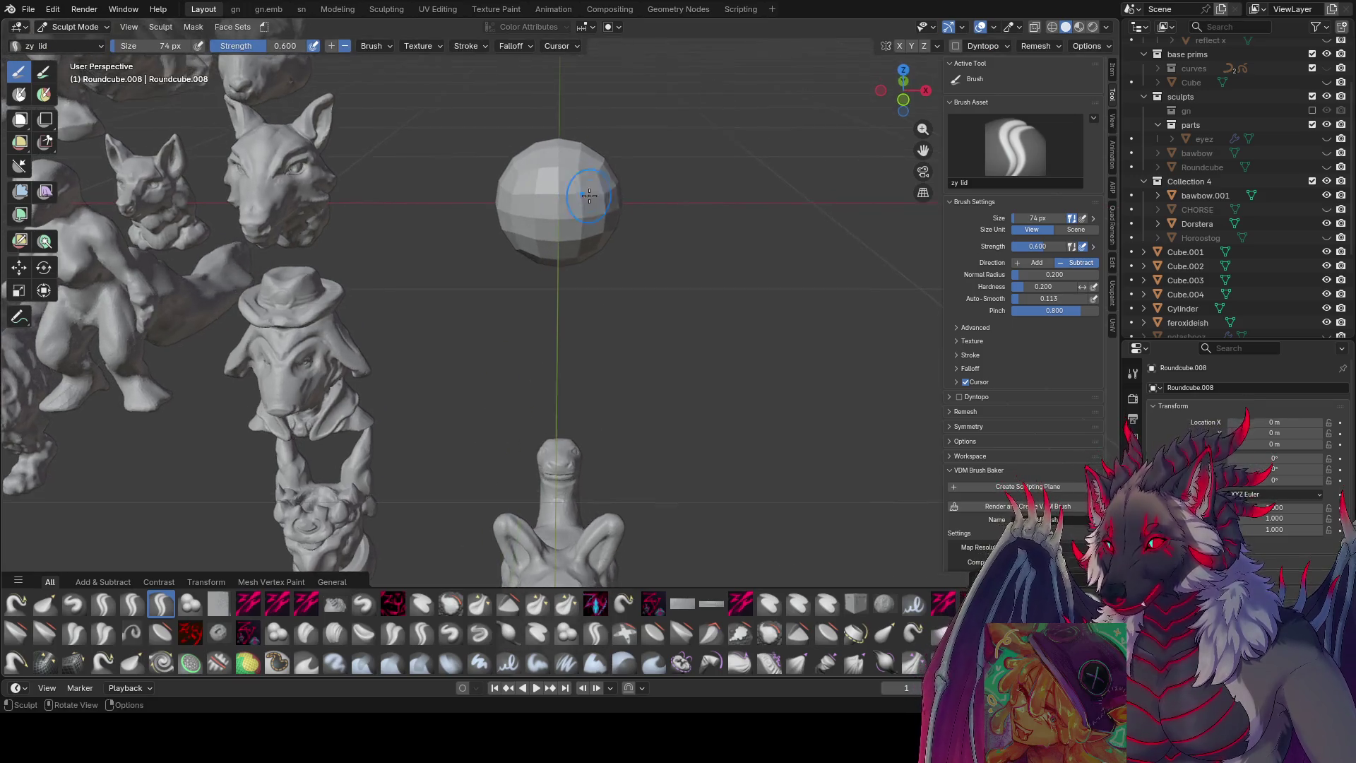
left_click(957, 46)
key("f")
left_click(637, 201)
middle_click_drag(636, 201, 595, 205)
- Smooth the sphere and carve a deepening cavity into it for the eye area
left_click_drag(595, 205, 601, 189)
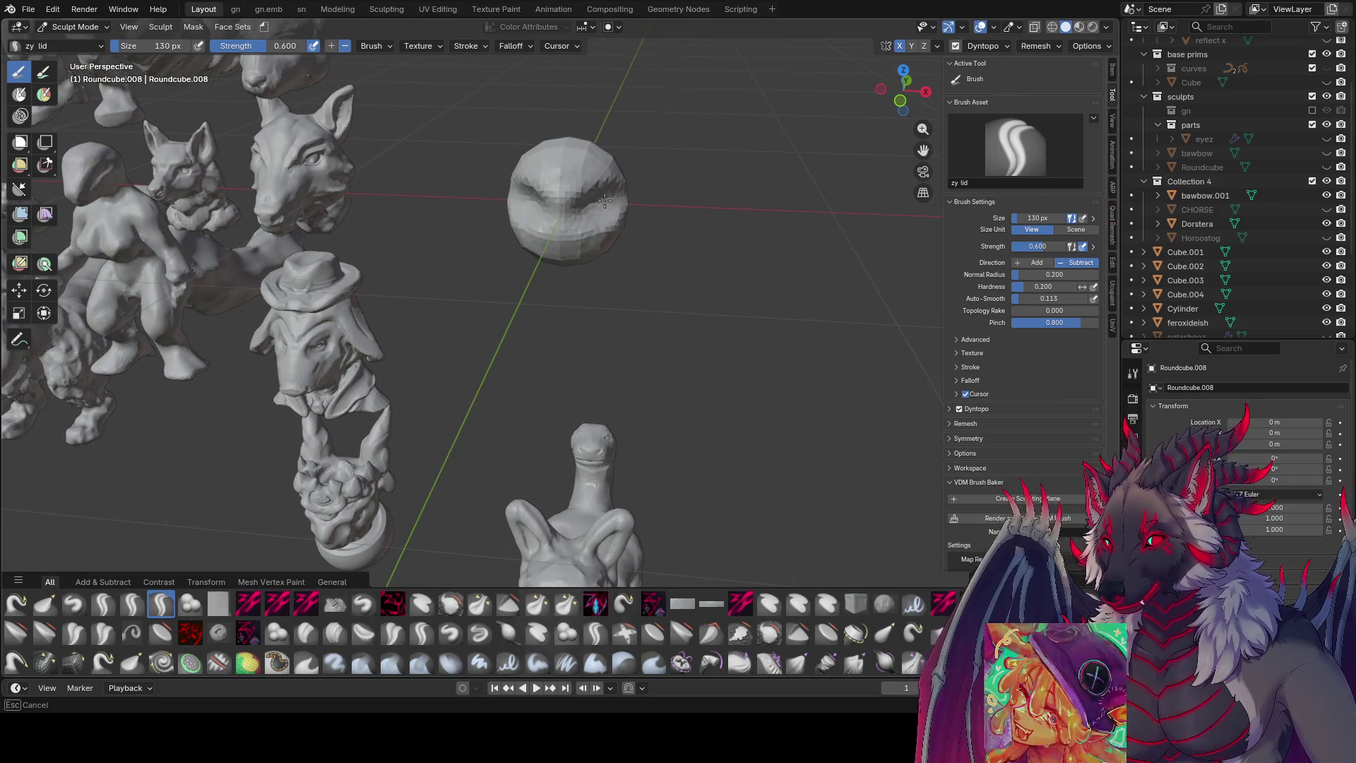
middle_click_drag(601, 189, 576, 180)
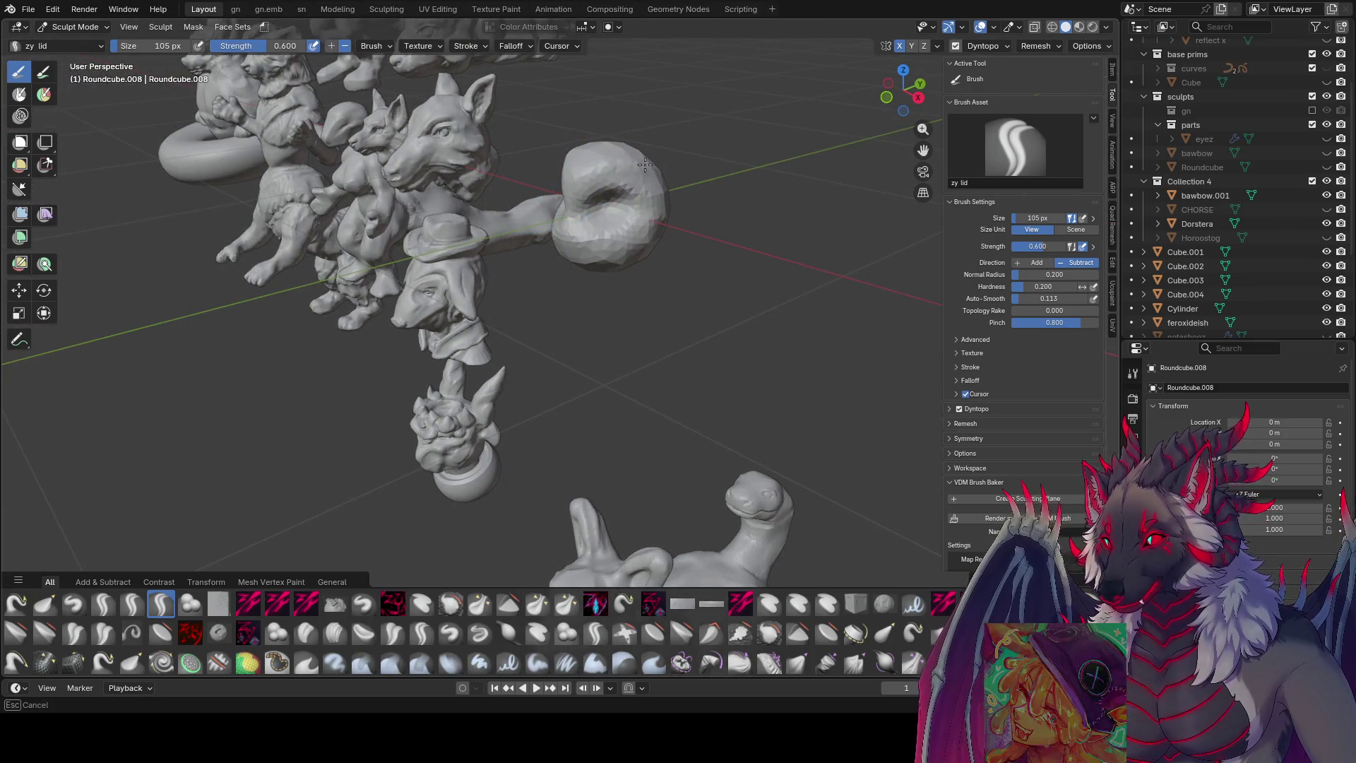
left_click_drag(575, 180, 582, 187)
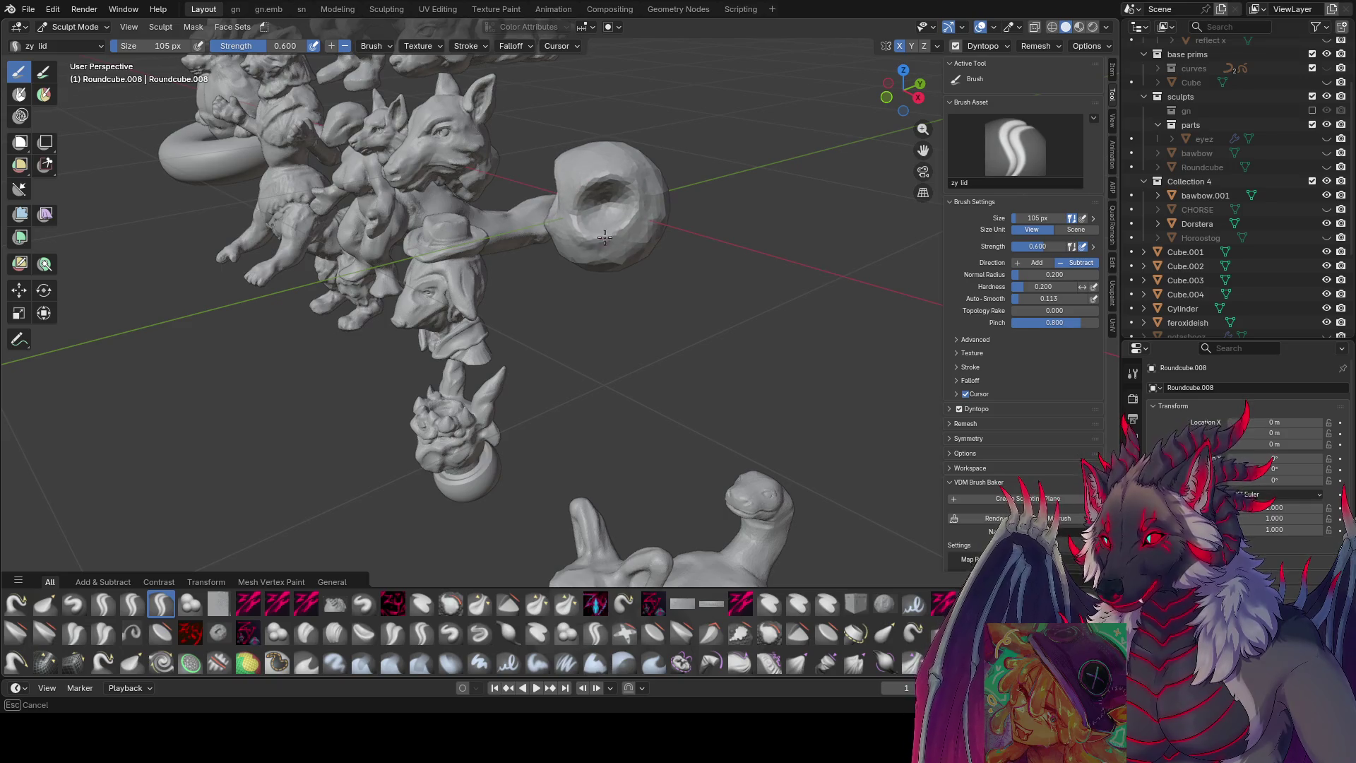
mouse_move(584, 187)
middle_mouse_down()
mouse_move(597, 189)
mouse_move(577, 267)
mouse_move(512, 255)
mouse_move(572, 245)
middle_mouse_up()
key("f")
left_click(567, 254)
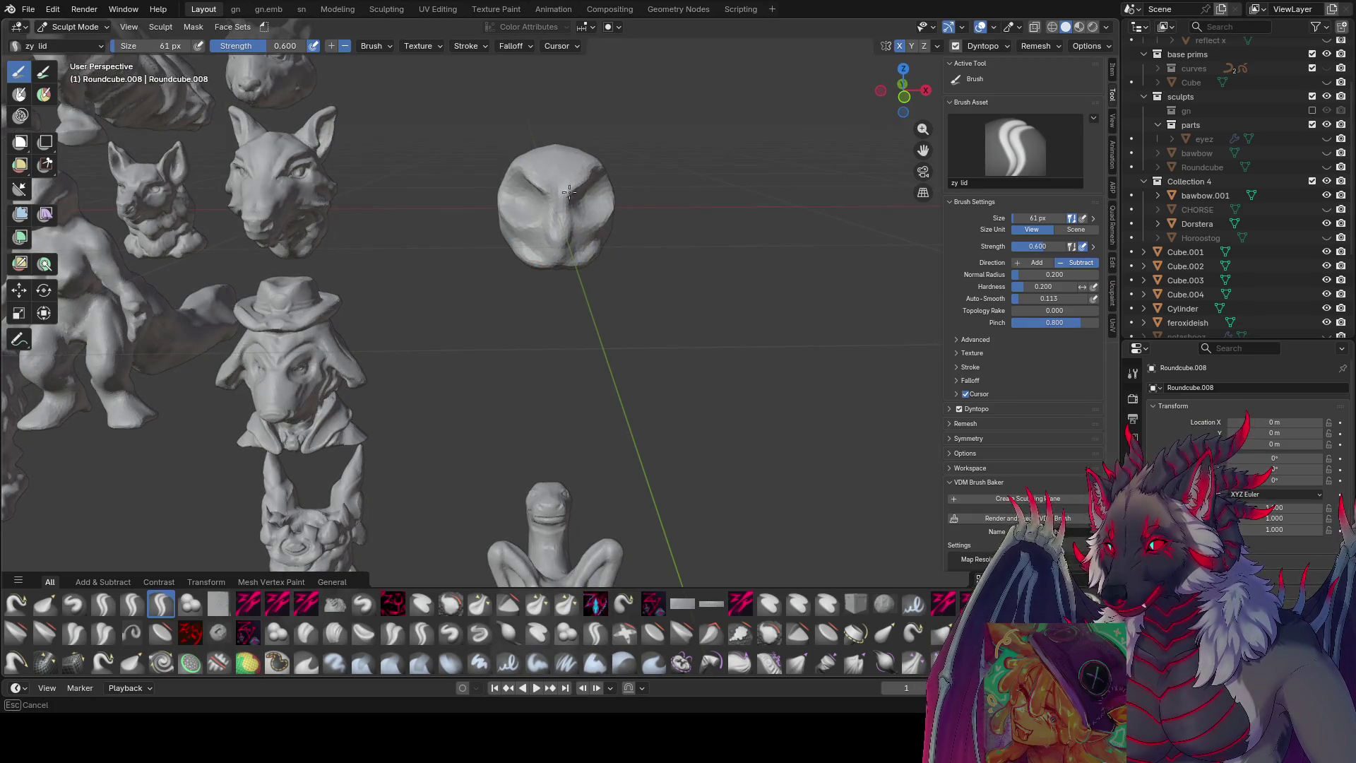
- Fine-tune the brush size and pick the zy cleave brush for sharp creases
middle_click_drag(564, 196, 579, 199)
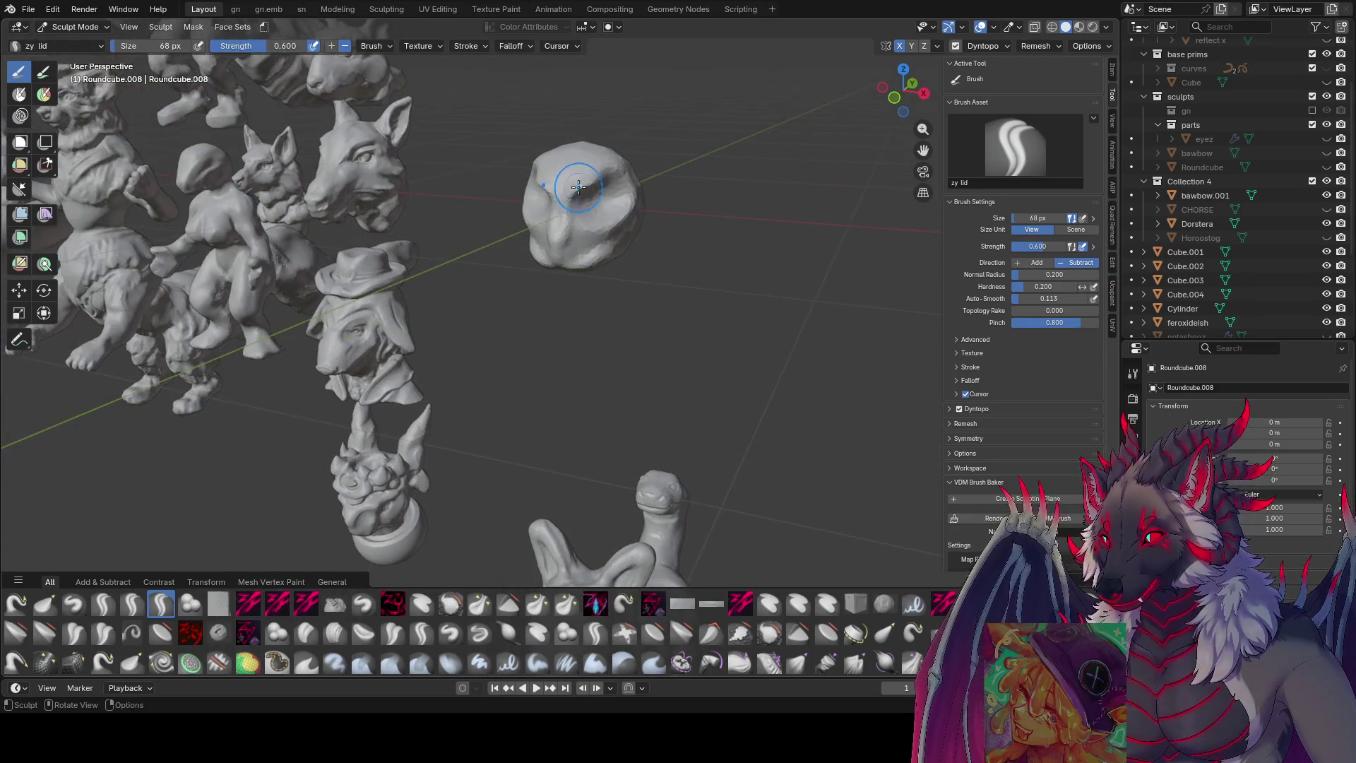
key("f")
left_click(622, 183)
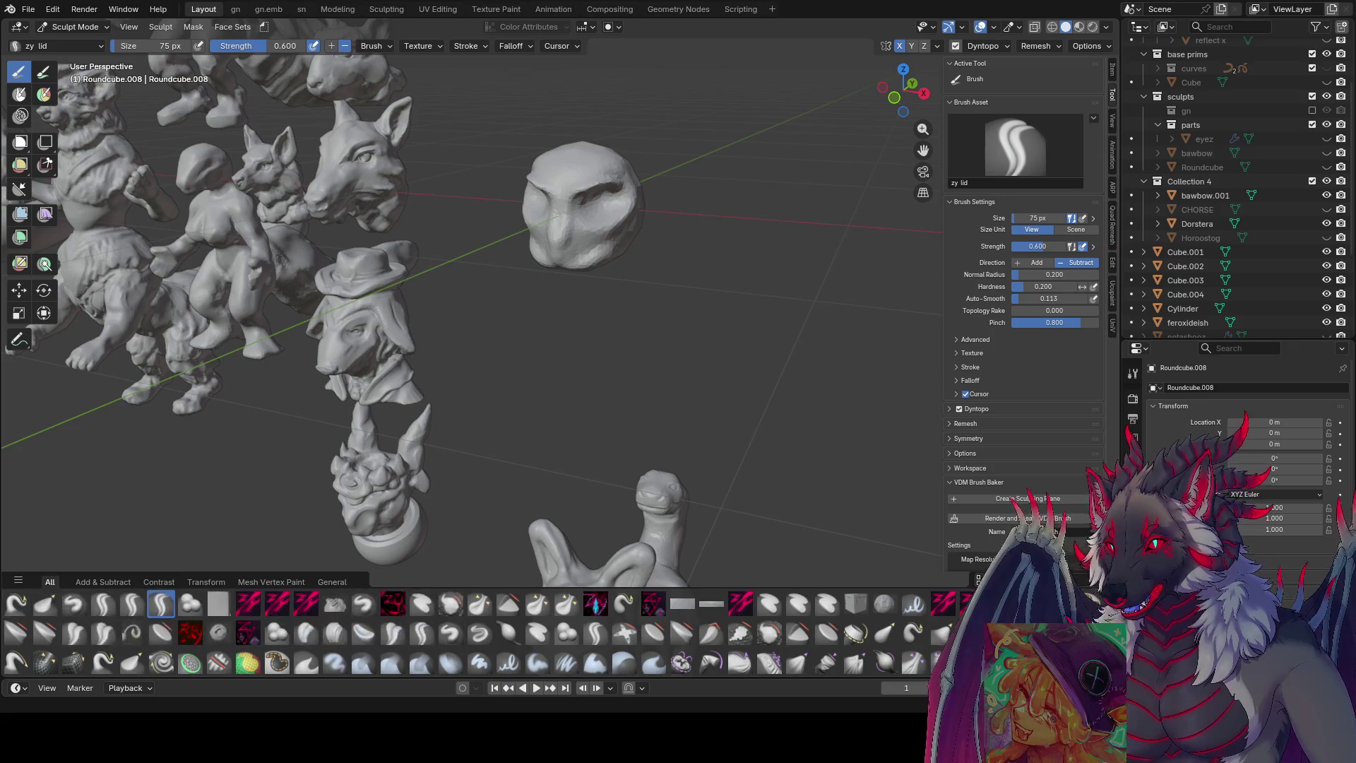
middle_click_drag(239, 572, 212, 601, "shift")
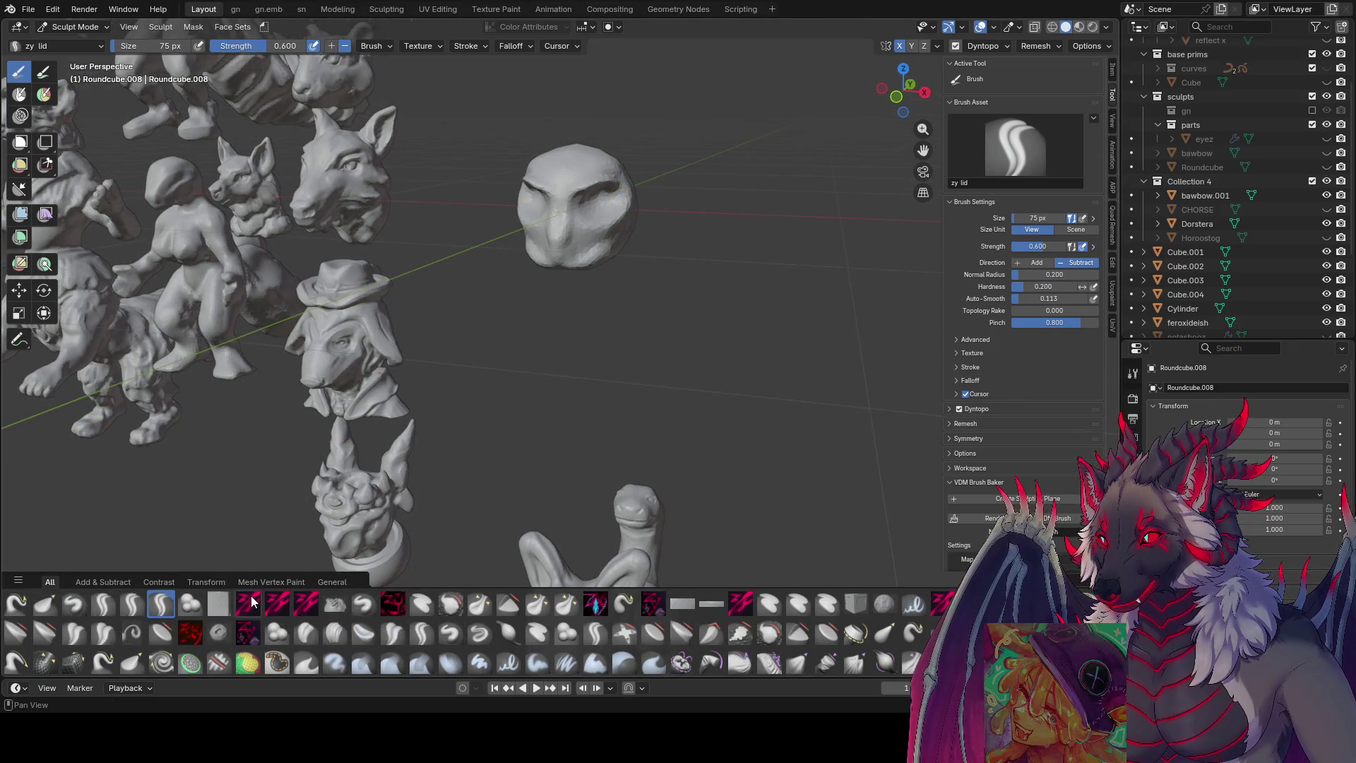
left_click(246, 602)
mouse_move(581, 218)
middle_mouse_down()
mouse_move(607, 192)
mouse_move(609, 207)
mouse_move(559, 231)
mouse_move(572, 244)
mouse_move(557, 270)
mouse_move(573, 287)
mouse_move(567, 319)
mouse_move(584, 242)
mouse_move(654, 231)
mouse_move(605, 219)
mouse_move(621, 180)
middle_mouse_up()
- Cut grooves with a smaller zy cleave brush to define the eye sockets and facial creases
key("f")
key("Escape")
left_click(587, 185)
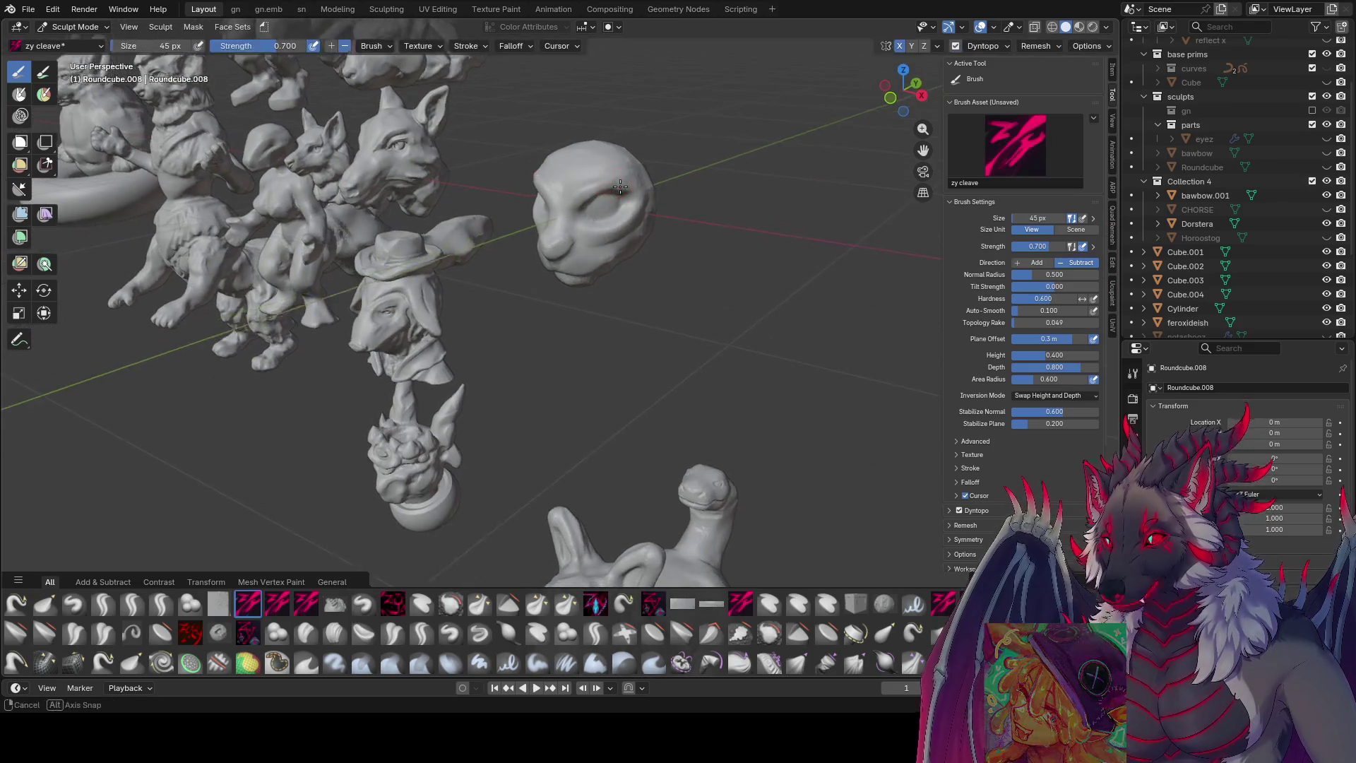
key("f")
left_click(614, 177)
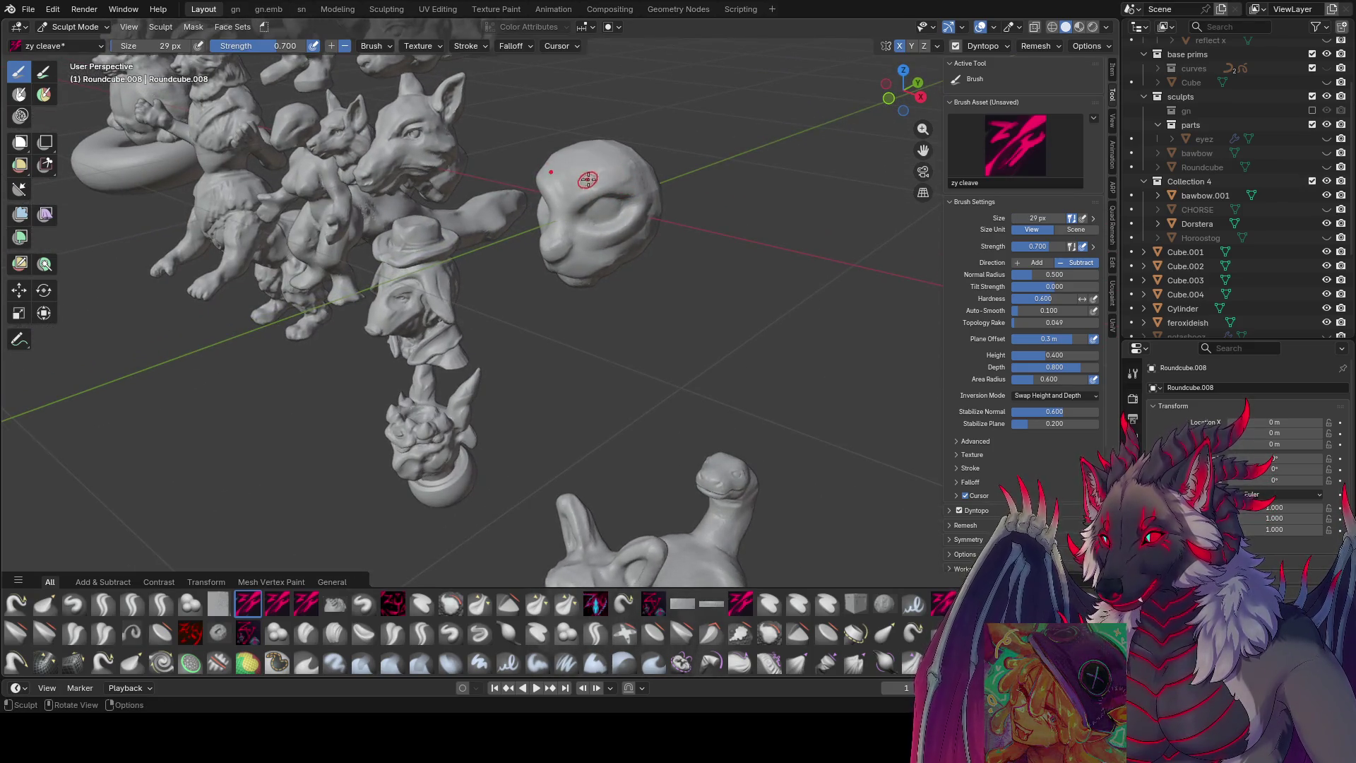
middle_click_drag(586, 180, 655, 247)
key("f")
left_click_drag(656, 248, 658, 245)
middle_click_drag(657, 244, 679, 251)
- Shrink the brush further for finer brow and muzzle detail, then save the scene
key("f")
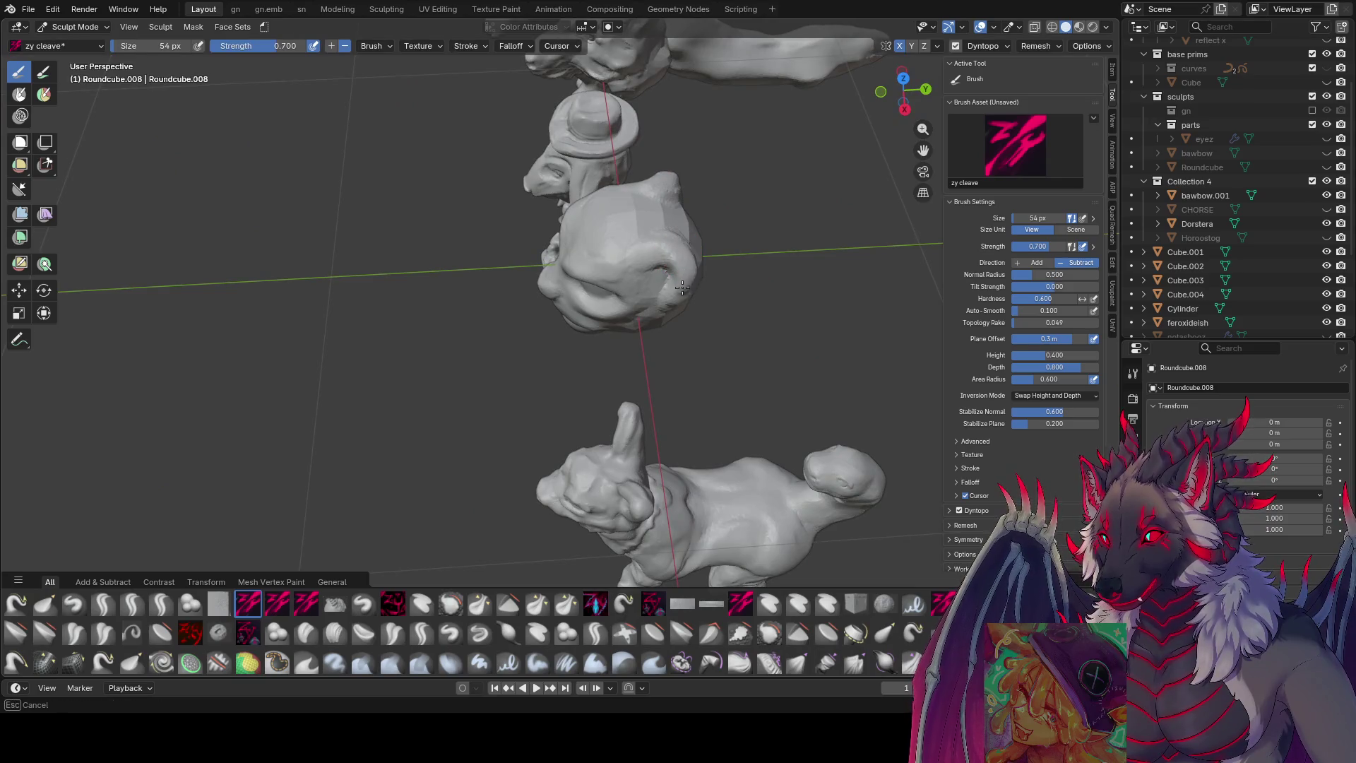
left_click(678, 271)
mouse_move(678, 270)
middle_mouse_down()
mouse_move(642, 202)
mouse_move(593, 197)
mouse_move(566, 254)
mouse_move(594, 278)
mouse_move(699, 262)
mouse_move(574, 257)
mouse_move(659, 239)
mouse_move(702, 189)
mouse_move(551, 387)
middle_mouse_up()
key("f")
left_click(585, 185)
key("f")
key("f")
left_click(595, 278)
key("f")
key("ctrl+s")
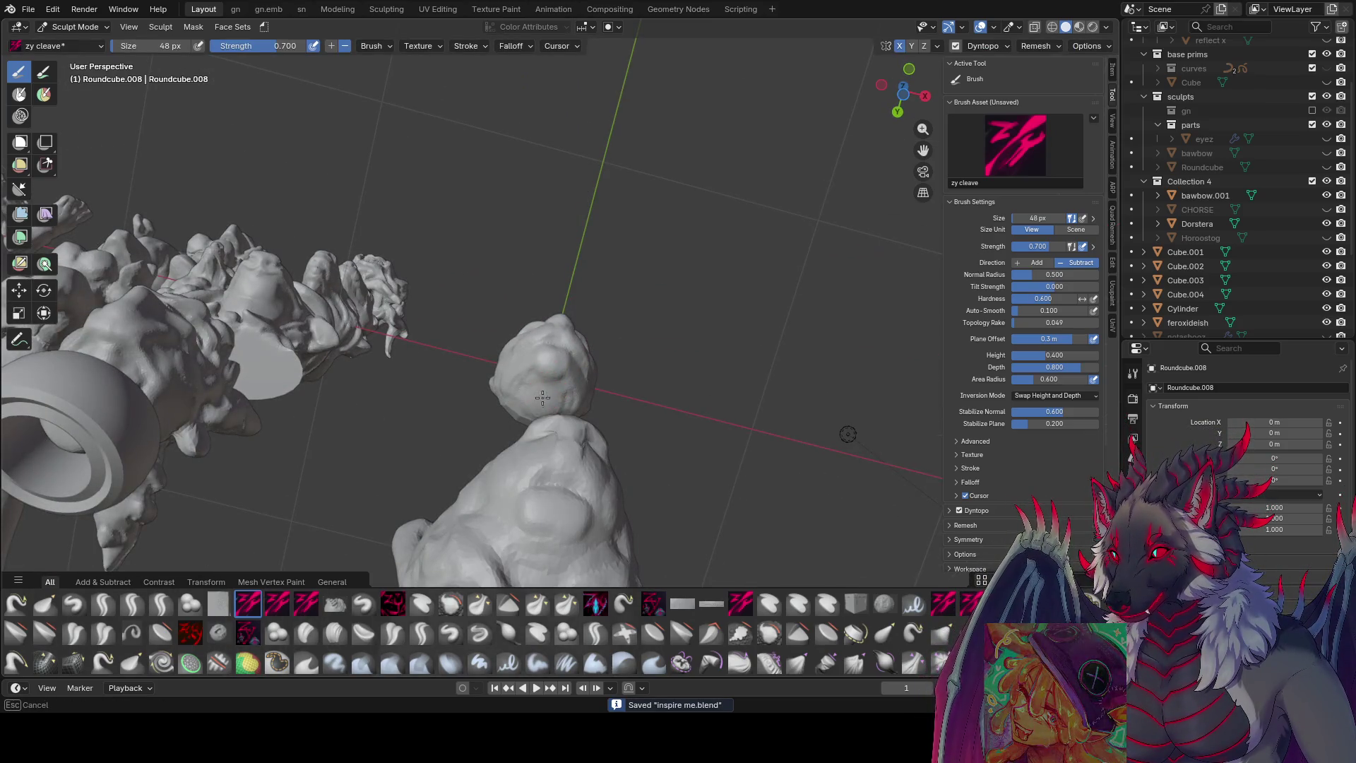
- Detail the other side of the head and the pointed ears with a small brush
mouse_move(536, 425)
middle_mouse_down()
mouse_move(576, 390)
mouse_move(563, 328)
mouse_move(605, 203)
middle_mouse_up()
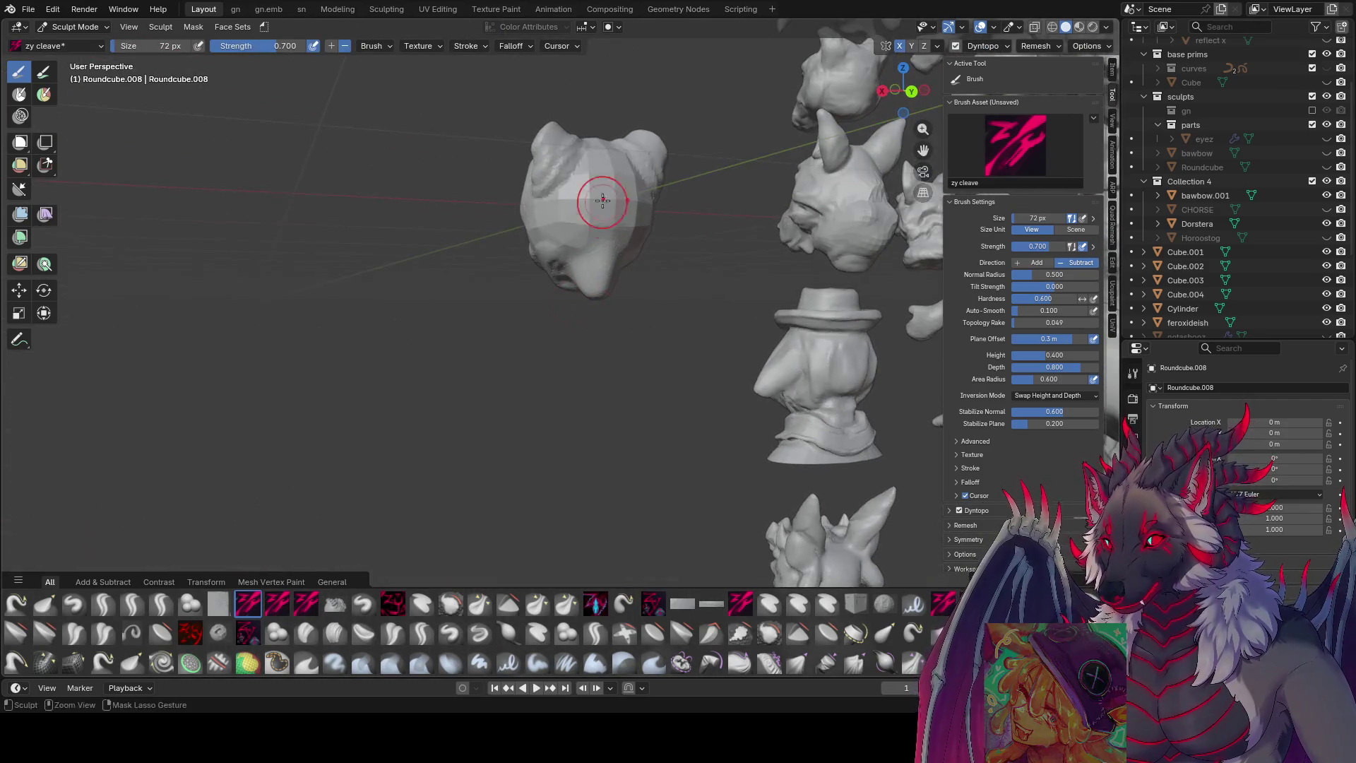
key("f")
mouse_move(595, 251)
middle_mouse_down()
mouse_move(622, 227)
mouse_move(661, 228)
mouse_move(595, 202)
middle_mouse_up()
scroll(621, 212, "up", 3)
key("f")
left_click(597, 205)
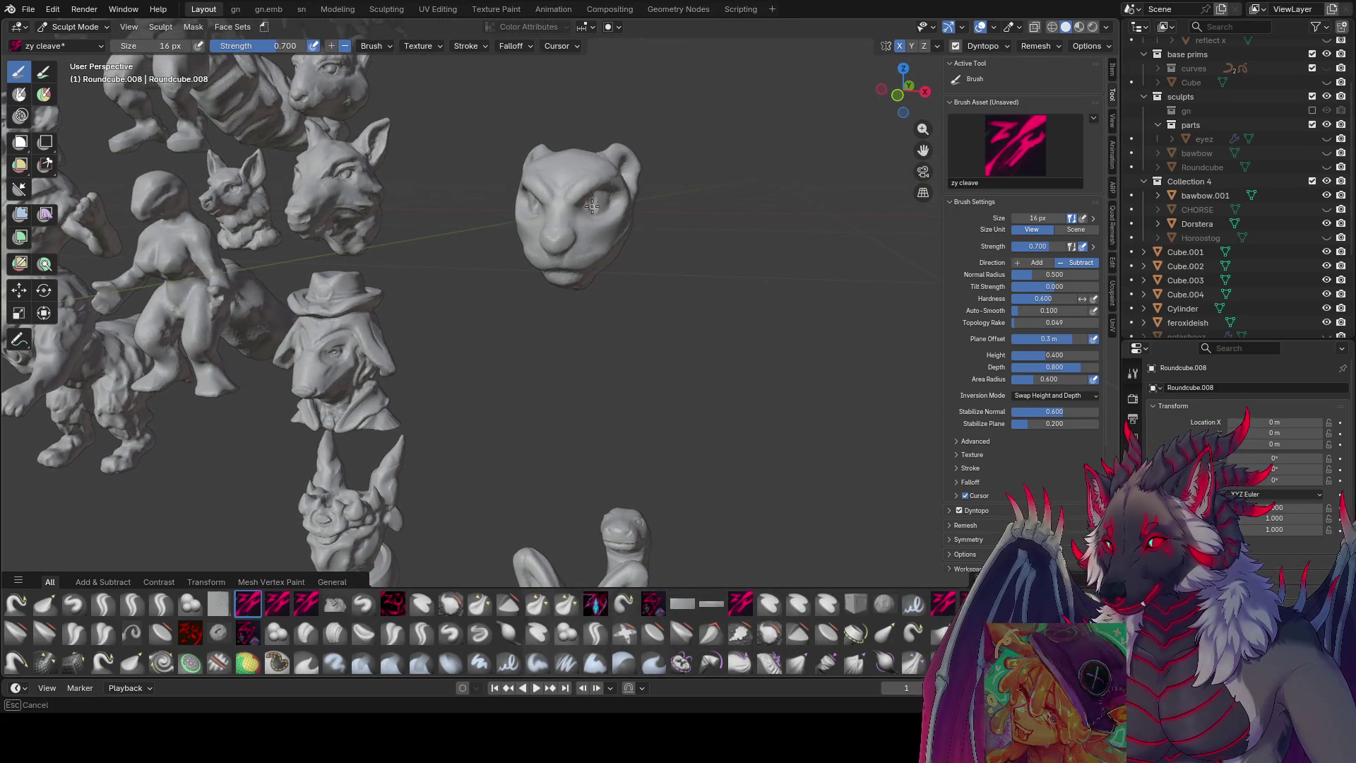
mouse_move(594, 201)
middle_mouse_down()
mouse_move(543, 247)
mouse_move(608, 253)
middle_mouse_up()
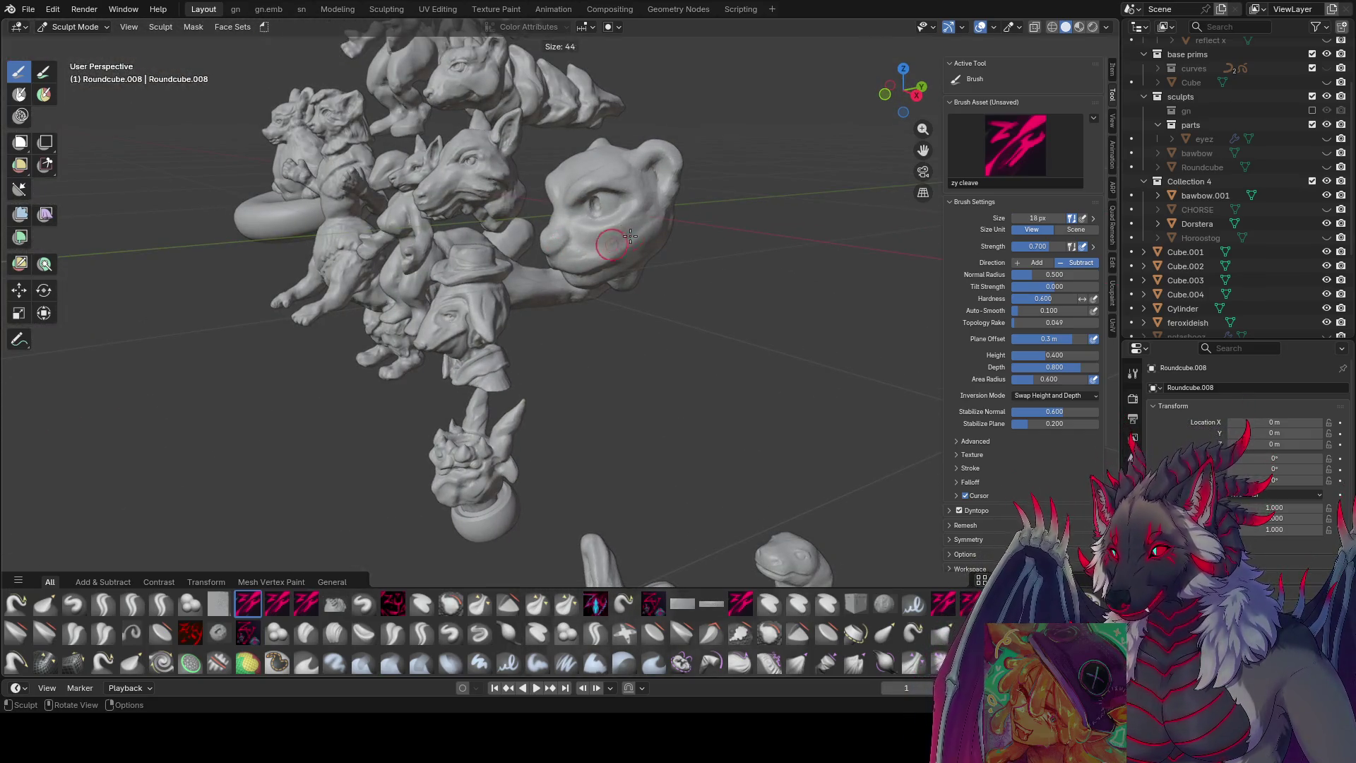
middle_click_drag(623, 180, 676, 156)
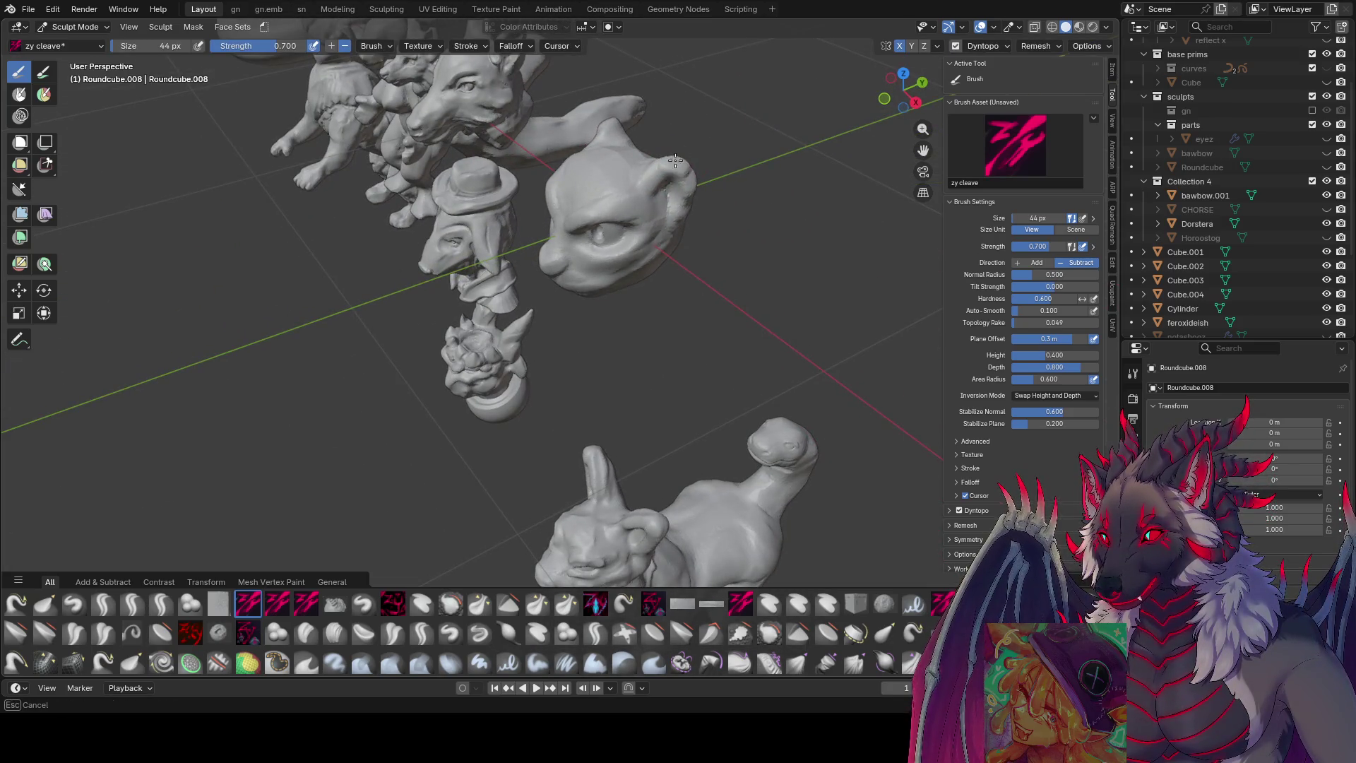
mouse_move(708, 155)
middle_mouse_down()
mouse_move(690, 172)
mouse_move(693, 117)
mouse_move(618, 103)
mouse_move(673, 136)
mouse_move(565, 173)
mouse_move(735, 196)
mouse_move(636, 206)
mouse_move(624, 188)
mouse_move(575, 191)
mouse_move(581, 225)
mouse_move(566, 225)
mouse_move(739, 206)
middle_mouse_up()
key("g")
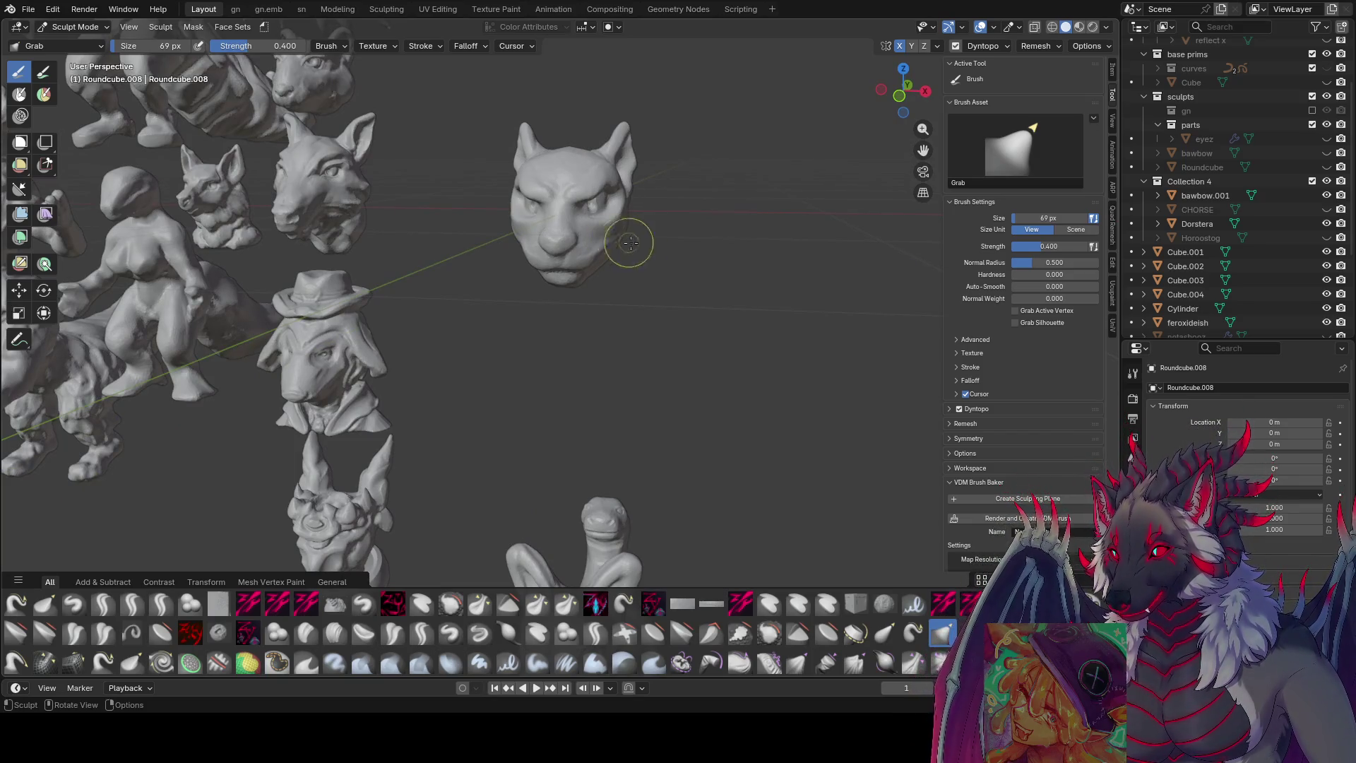
- Grab-pull the ears into taller, sharper points and stretch a tuft from the back of the skull
mouse_move(623, 242)
middle_mouse_down()
mouse_move(659, 181)
mouse_move(644, 137)
mouse_move(668, 145)
mouse_move(628, 159)
mouse_move(671, 151)
middle_mouse_up()
key("bracketright")
key("bracketleft")
key("bracketleft")
mouse_move(586, 135)
middle_mouse_down()
mouse_move(558, 127)
mouse_move(600, 127)
mouse_move(589, 152)
middle_mouse_up()
key("bracketright")
key("bracketright")
key("bracketright")
key("bracketright")
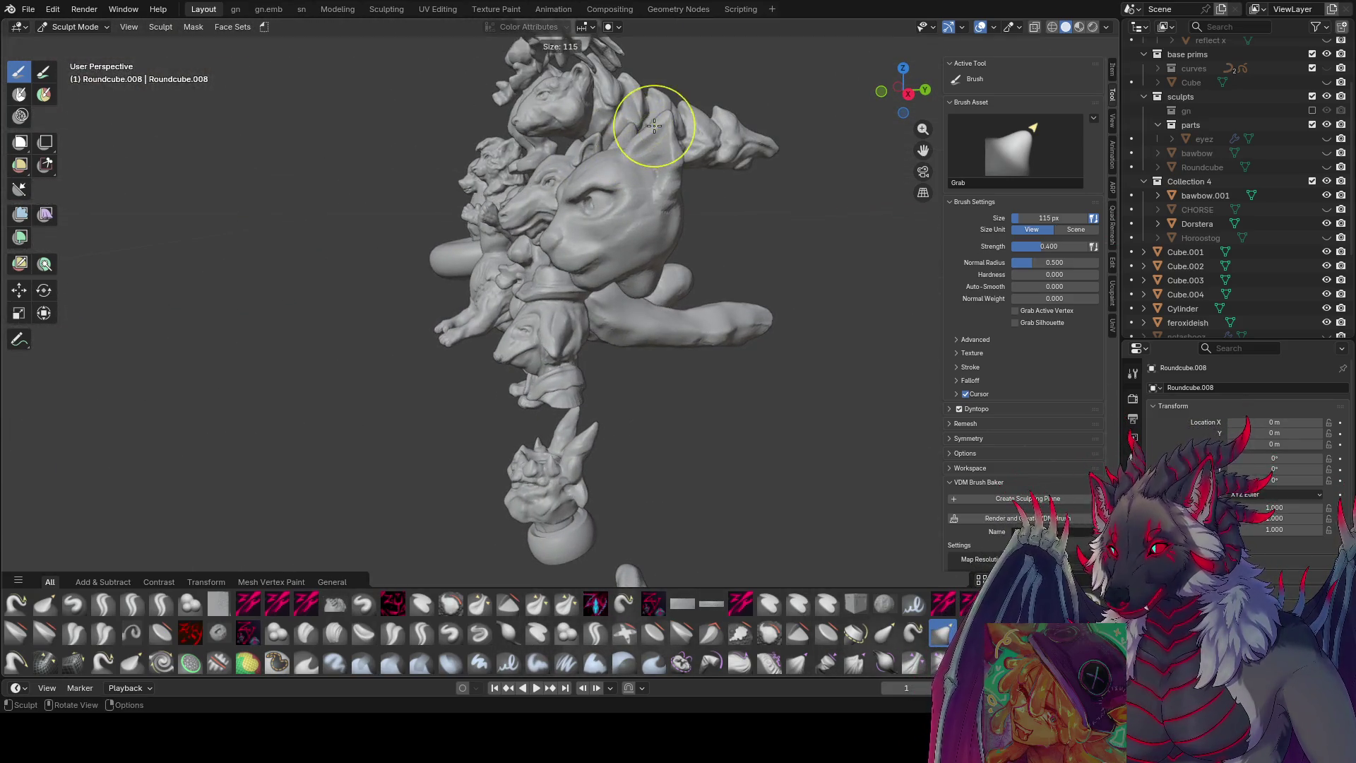
key("bracketright")
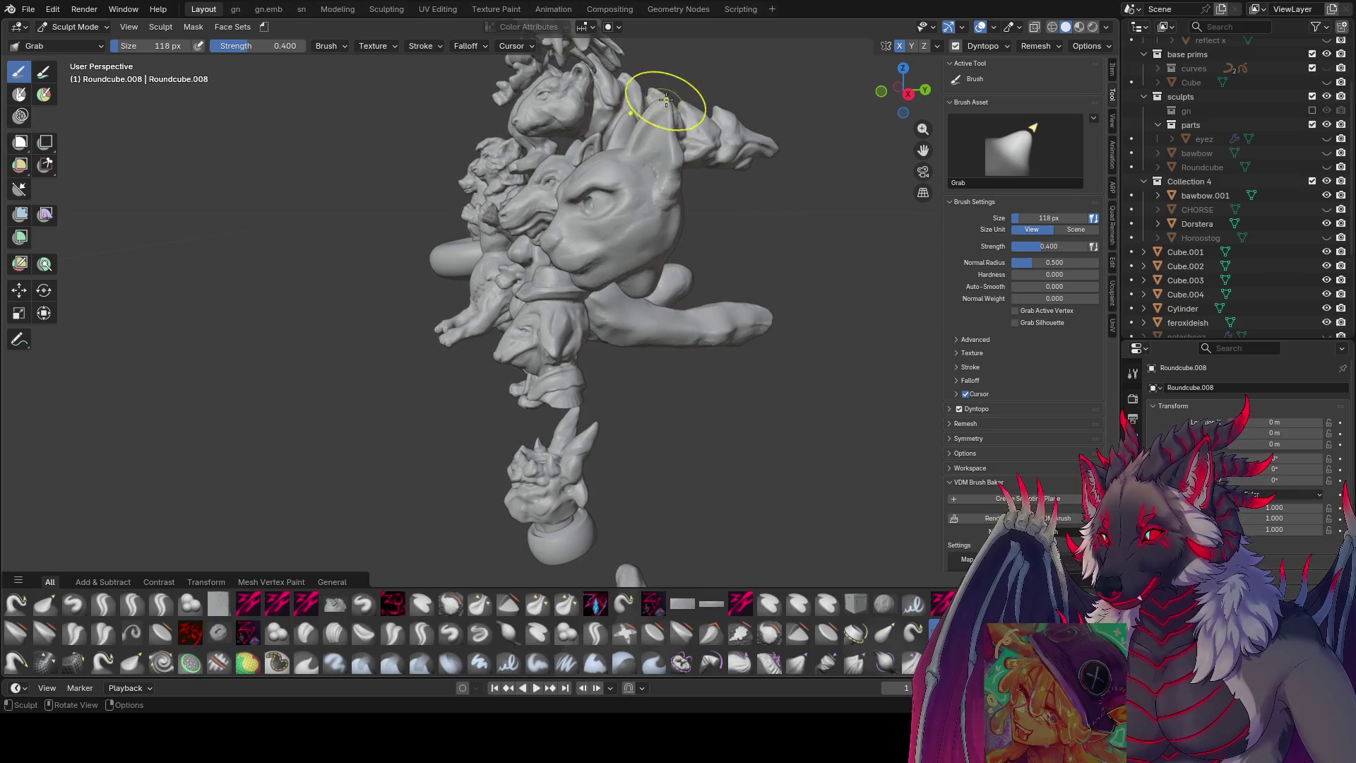
mouse_move(659, 111)
middle_mouse_down()
mouse_move(705, 120)
mouse_move(631, 140)
mouse_move(666, 173)
middle_mouse_up()
key("bracketleft")
key("bracketleft")
key("bracketleft")
left_click(172, 601)
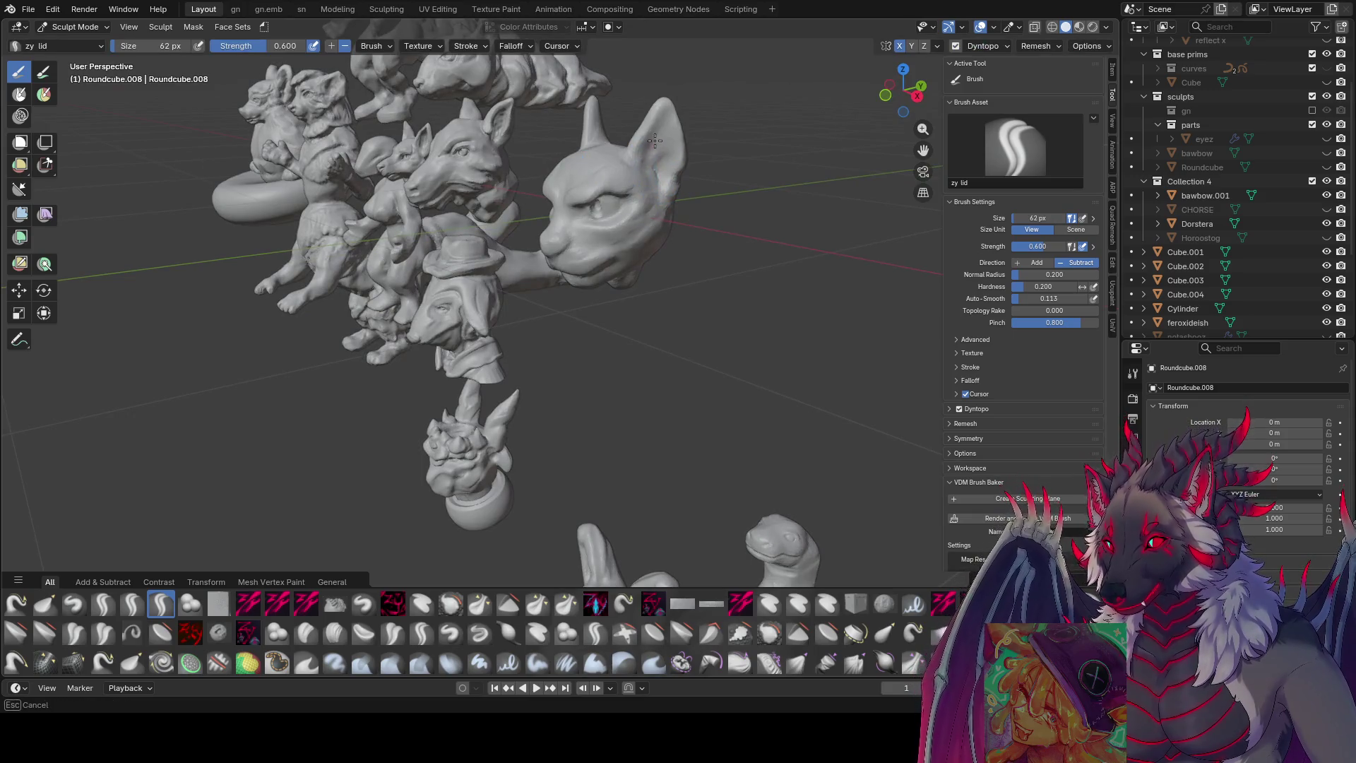
- Carve eyelid creases into the cat face with the zy lid brush at varying sizes
mouse_move(654, 154)
middle_mouse_down()
mouse_move(664, 130)
mouse_move(558, 247)
middle_mouse_up()
key("bracketleft")
key("bracketleft")
key("bracketleft")
key("bracketleft")
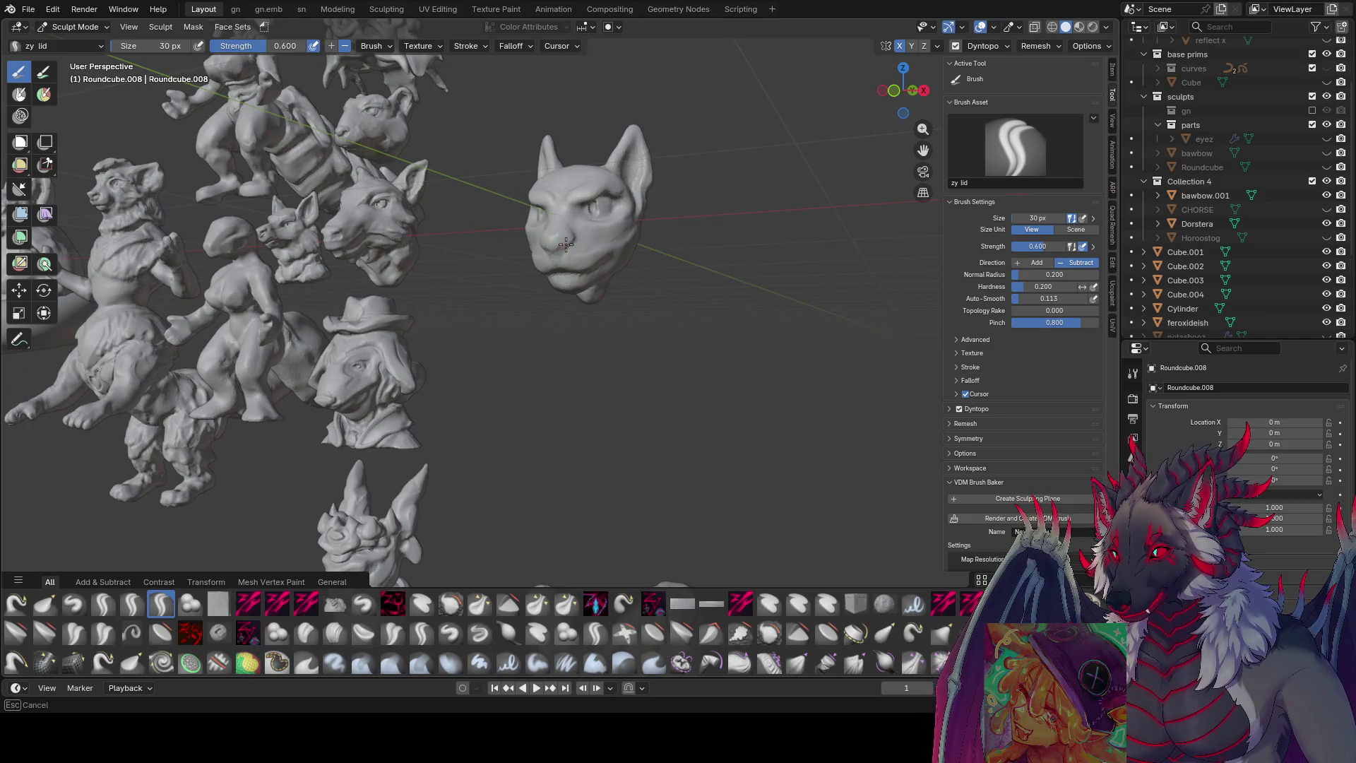
mouse_move(562, 247)
middle_mouse_down()
mouse_move(584, 239)
mouse_move(582, 222)
mouse_move(570, 234)
mouse_move(577, 220)
mouse_move(581, 233)
middle_mouse_up()
scroll(582, 217, "up", 3)
key("bracketright")
key("bracketright")
key("bracketleft")
key("bracketleft")
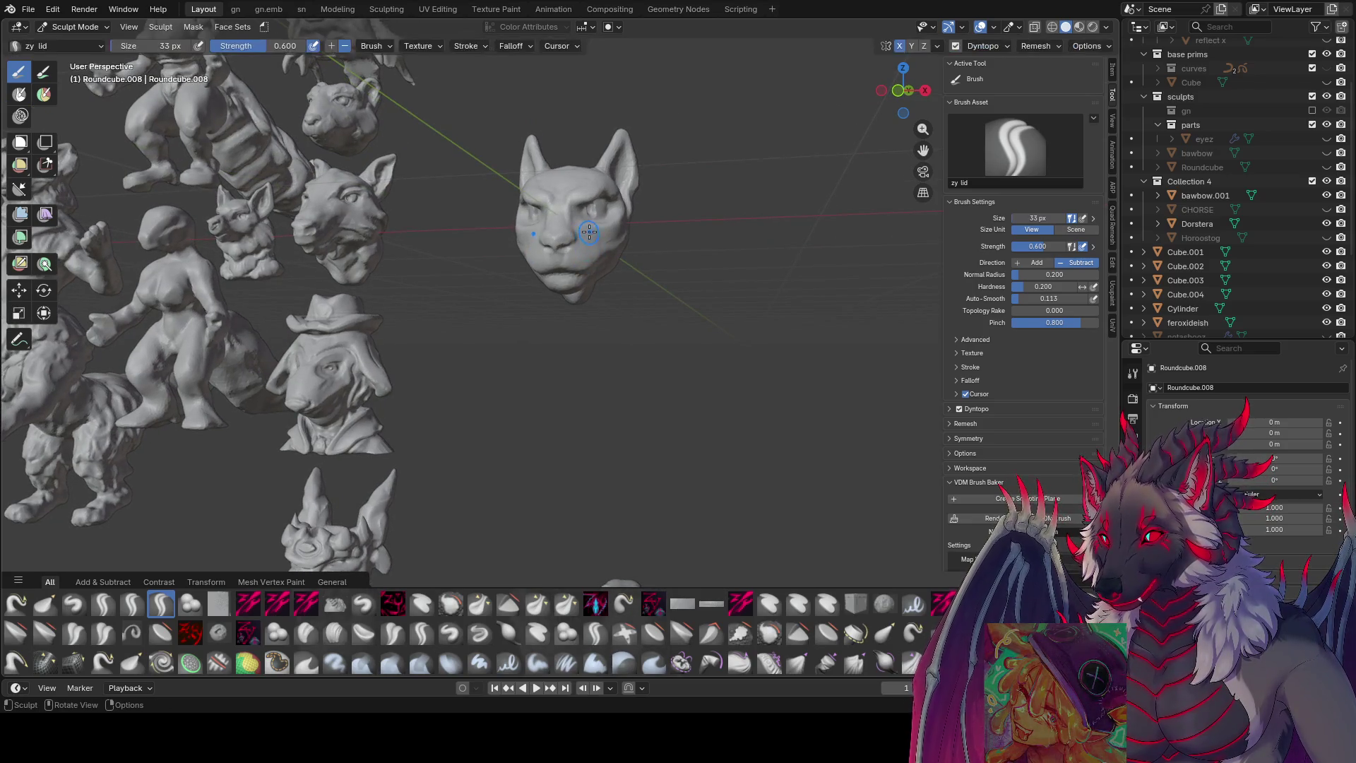
middle_click_drag(579, 267, 614, 234)
key("bracketleft")
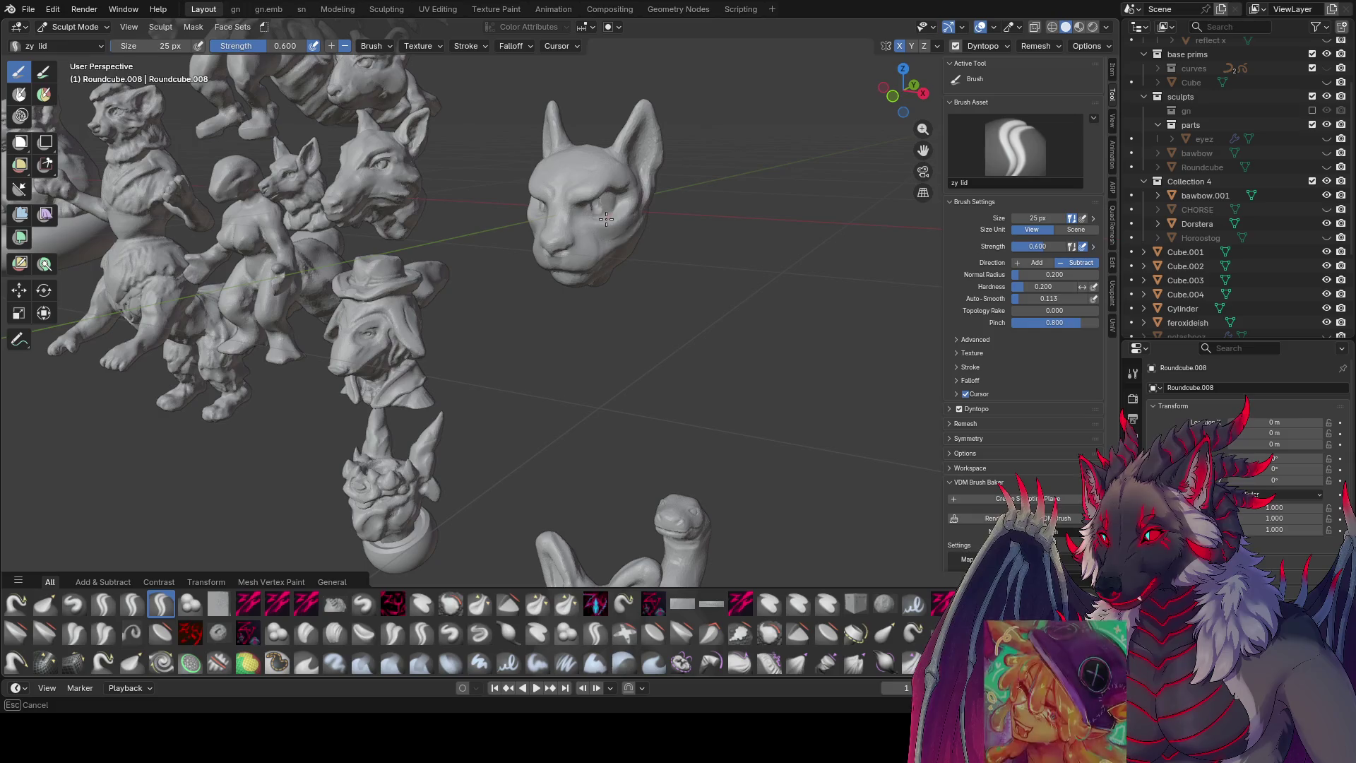
mouse_move(580, 221)
middle_mouse_down()
mouse_move(582, 209)
mouse_move(594, 220)
middle_mouse_up()
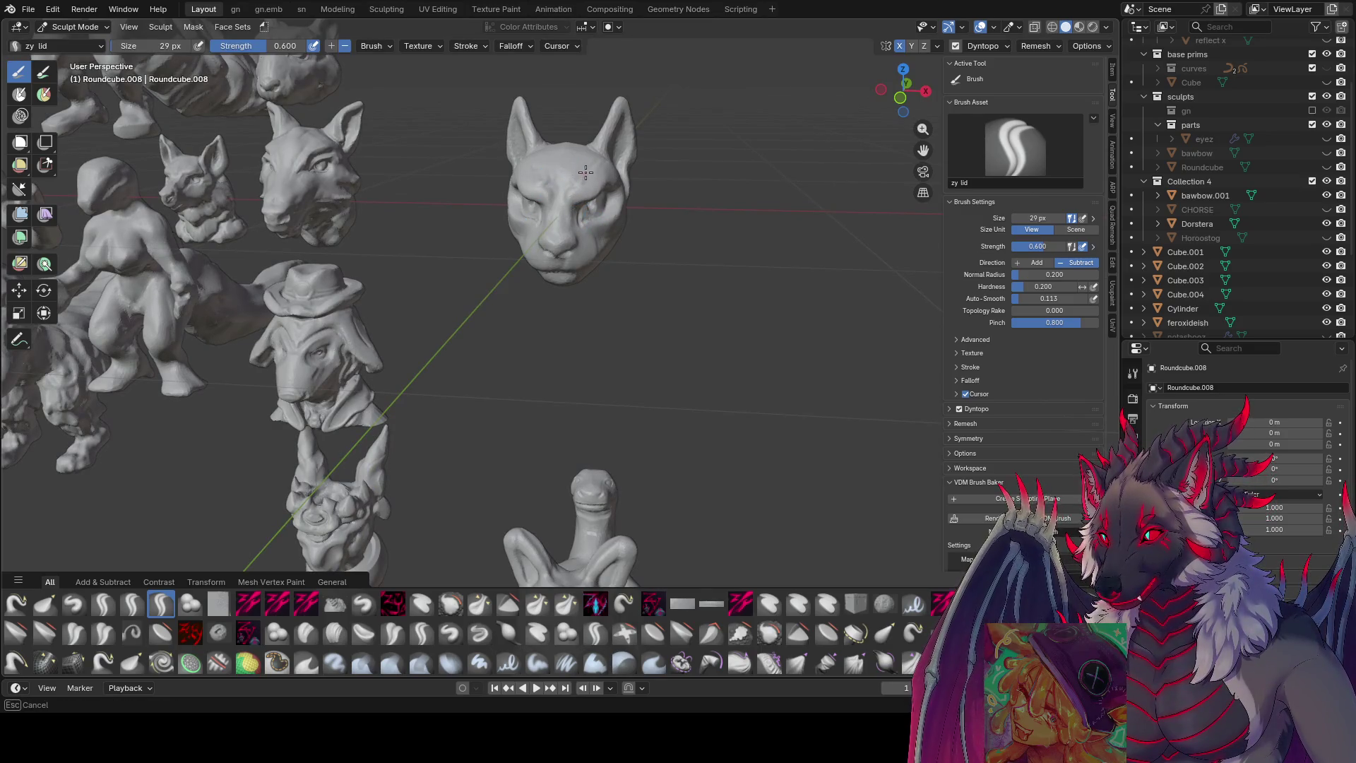
- Review the sculpts from afar, save the scene and turn off Dyntopo
mouse_move(583, 176)
middle_mouse_down()
mouse_move(580, 252)
mouse_move(553, 245)
middle_mouse_up()
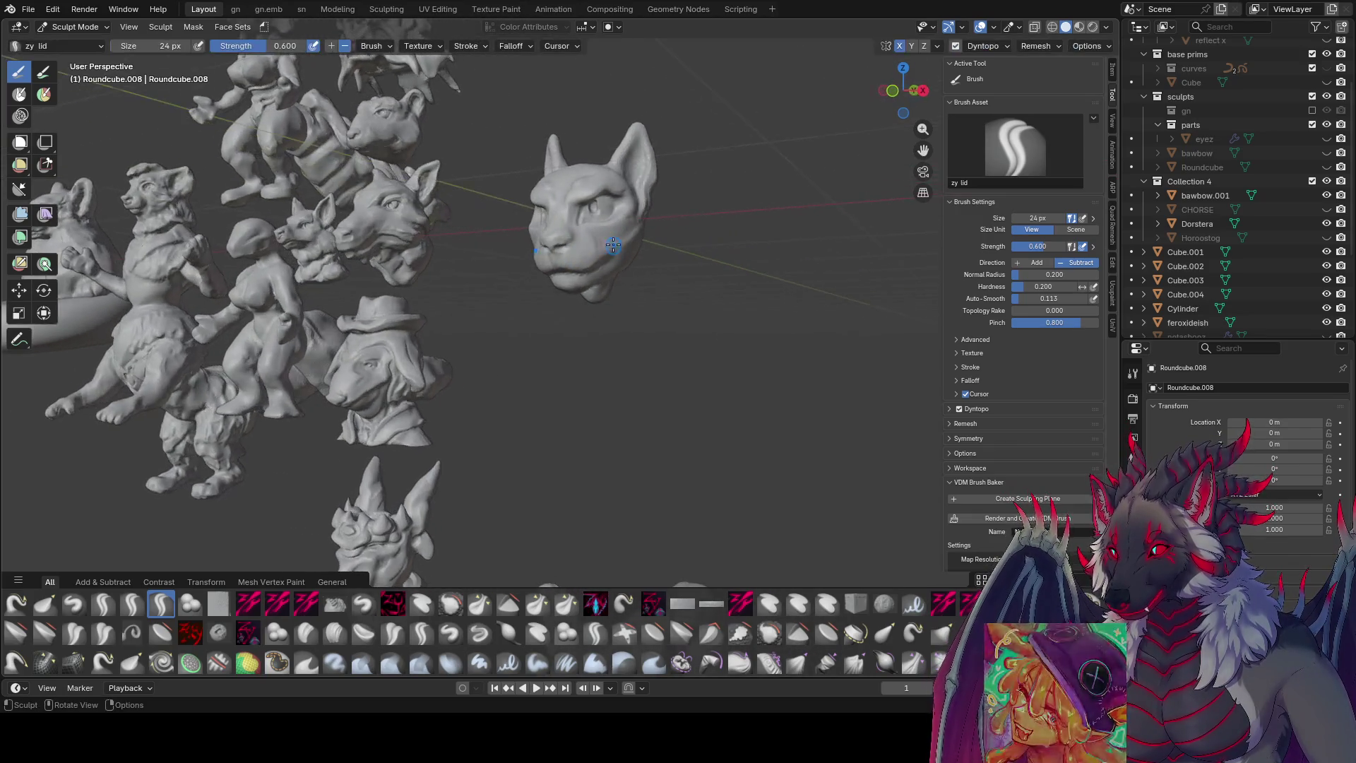
middle_click_drag(553, 245, 556, 267)
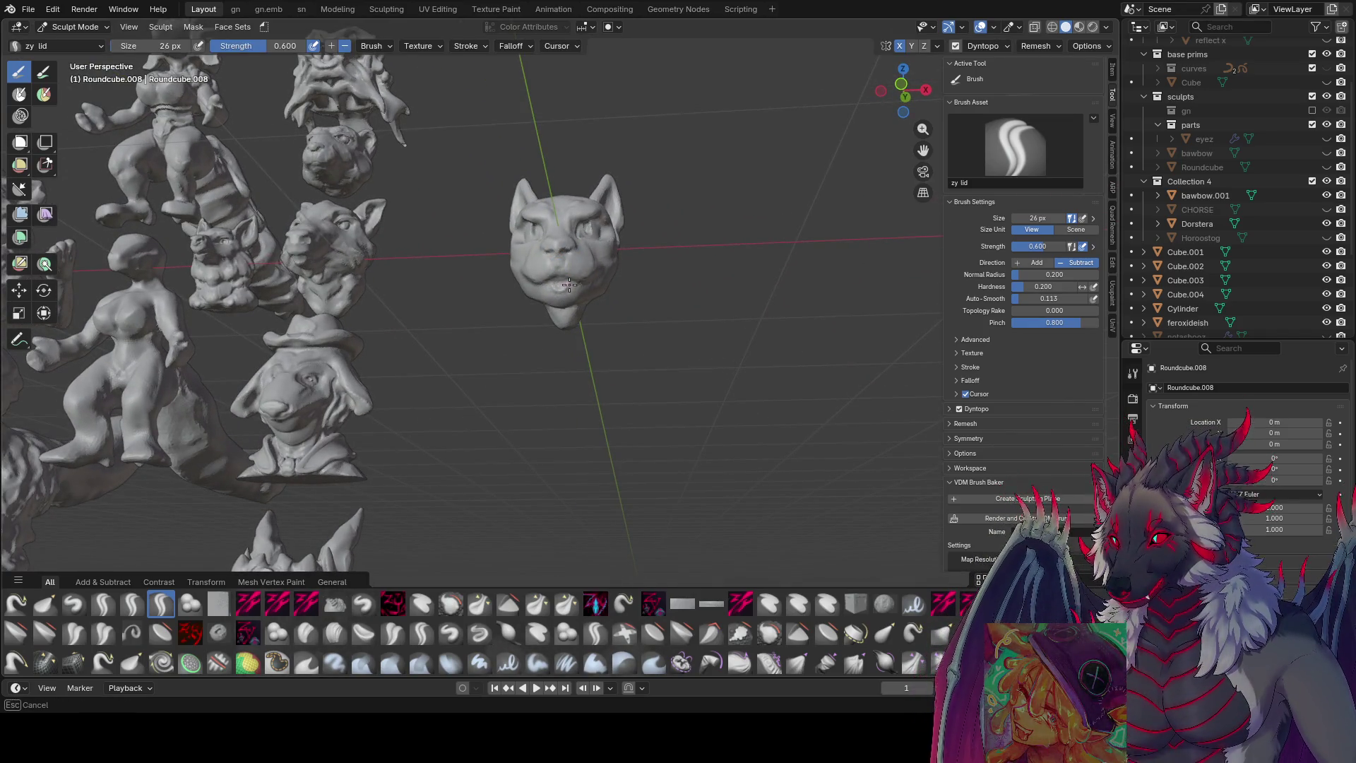
mouse_move(556, 288)
middle_mouse_down()
mouse_move(562, 273)
mouse_move(670, 241)
middle_mouse_up()
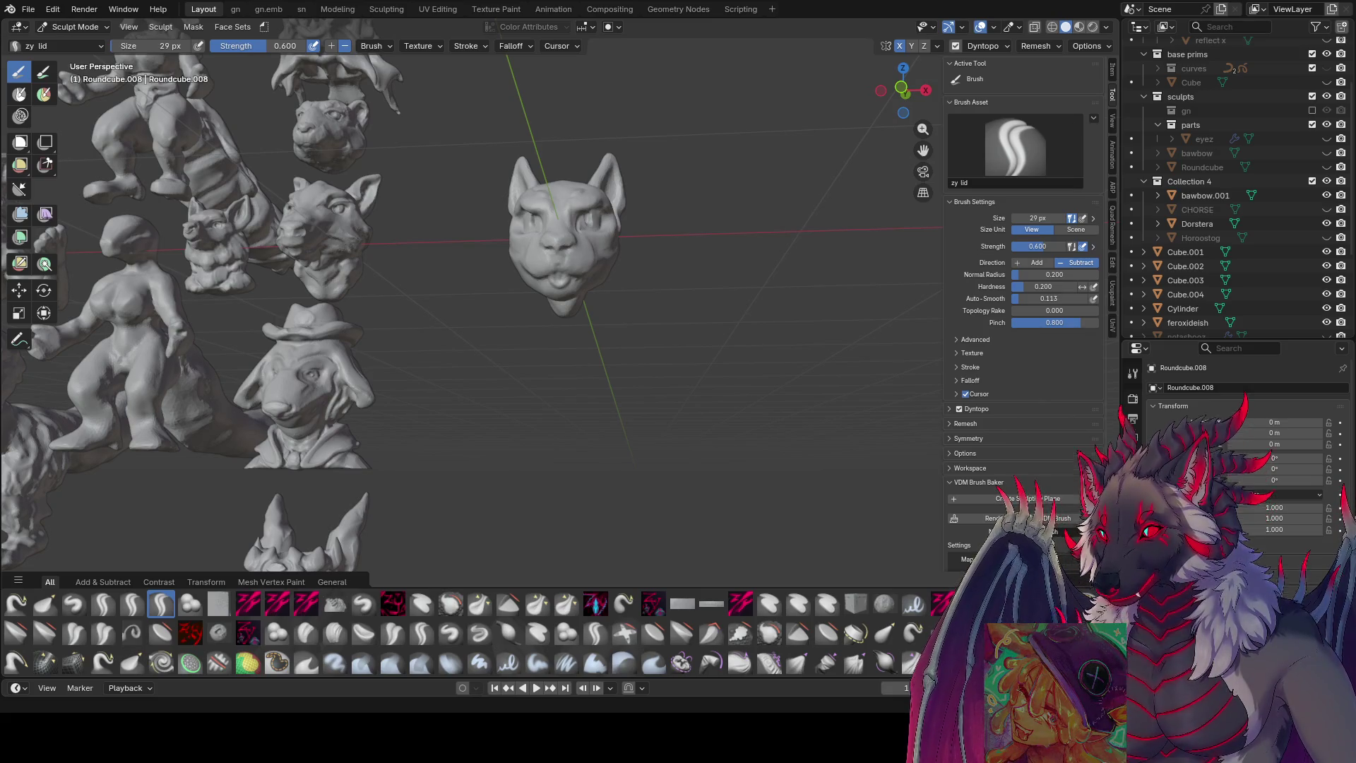
mouse_move(180, 265)
middle_mouse_down()
mouse_move(605, 241)
mouse_move(717, 252)
mouse_move(641, 229)
middle_mouse_up()
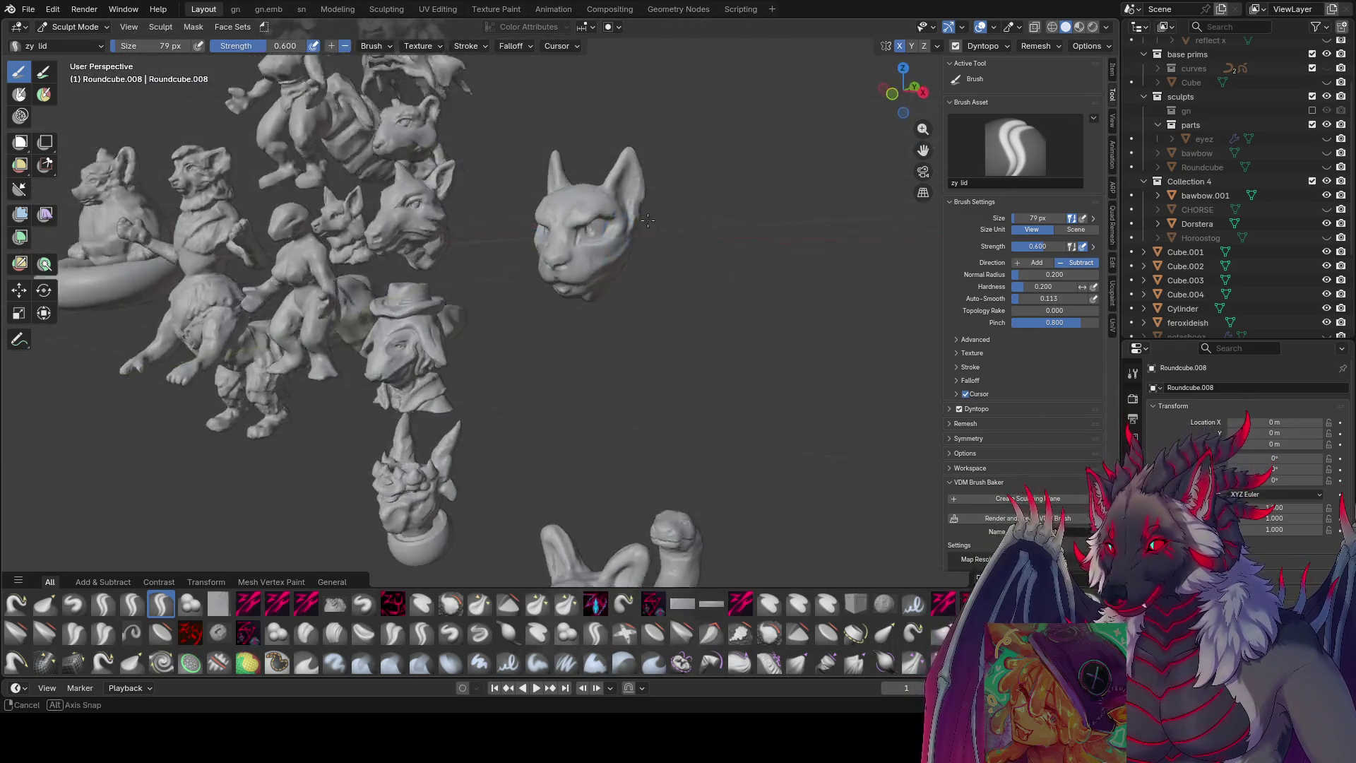
middle_click_drag(641, 228, 465, 268)
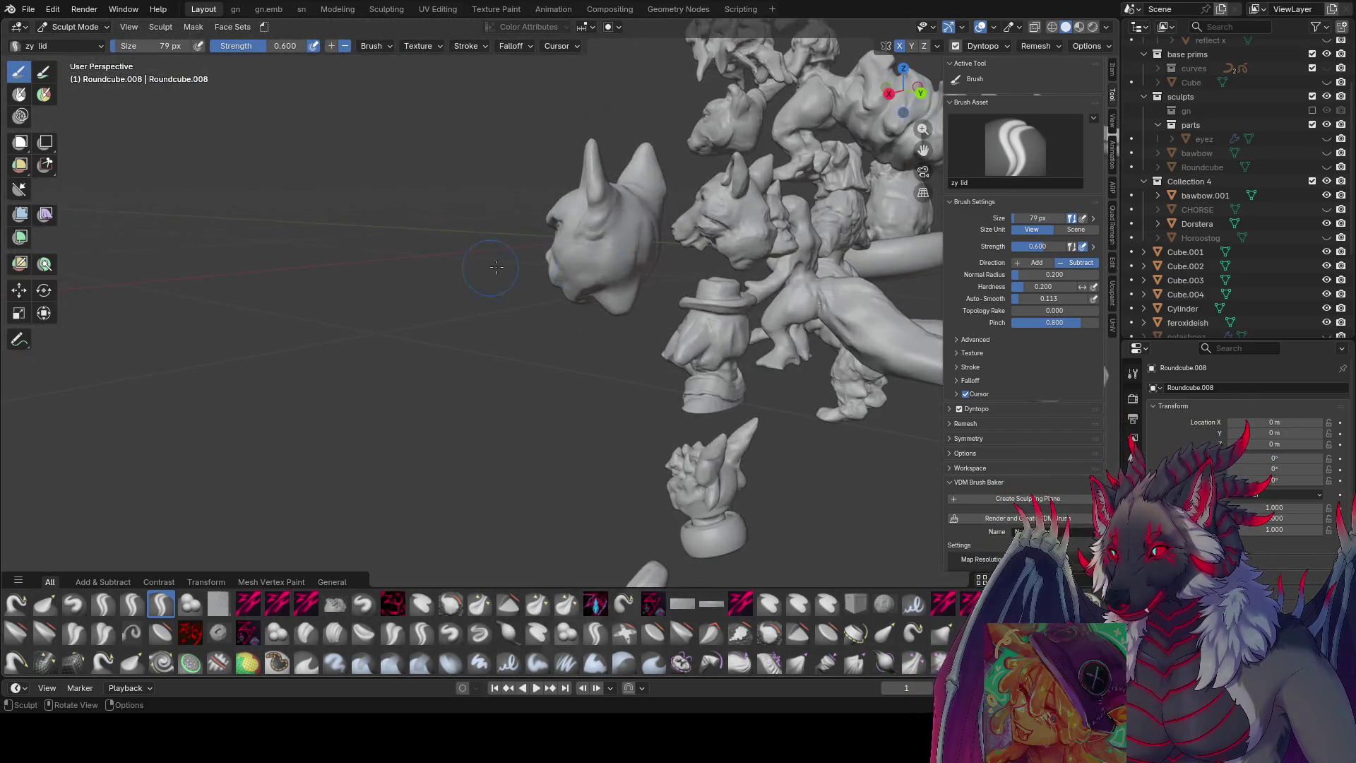
mouse_move(573, 262)
middle_mouse_down()
mouse_move(561, 243)
mouse_move(758, 249)
middle_mouse_up()
key("f")
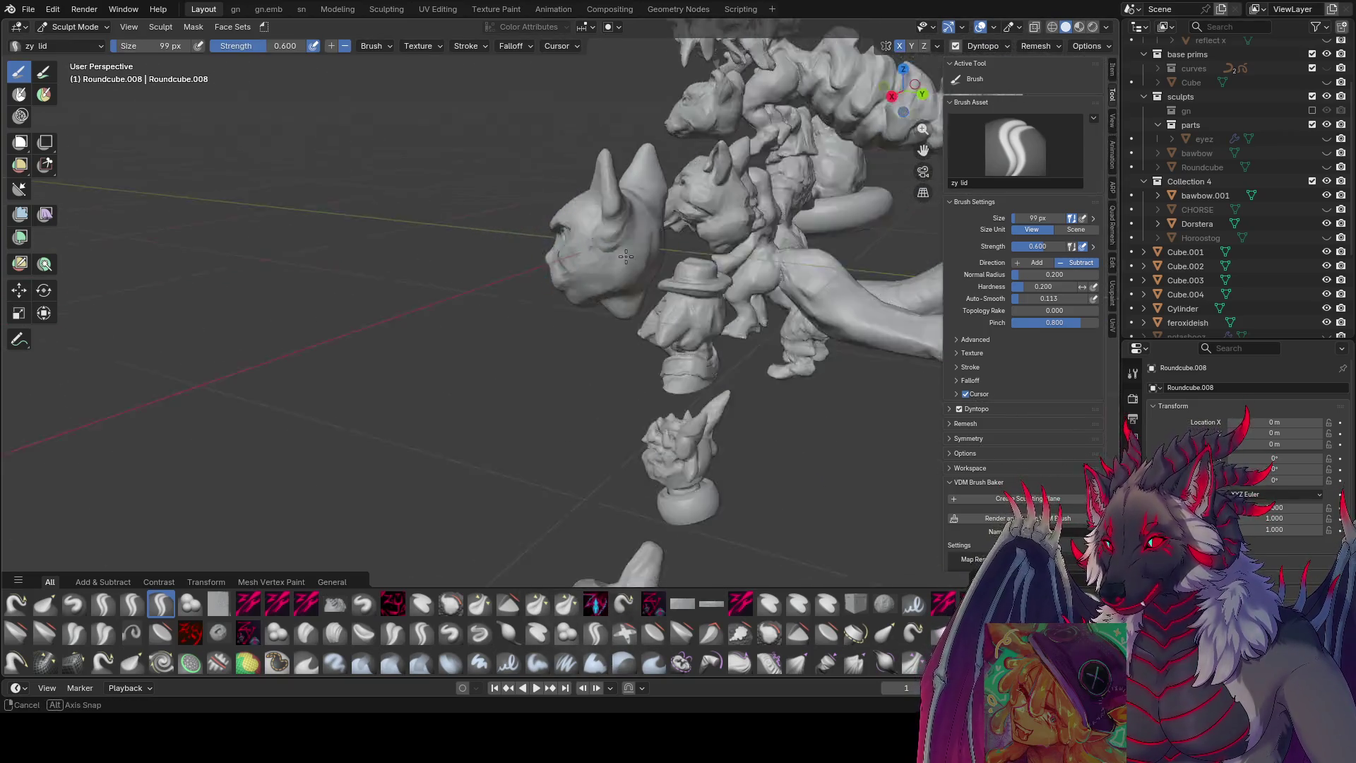
key("ctrl+s")
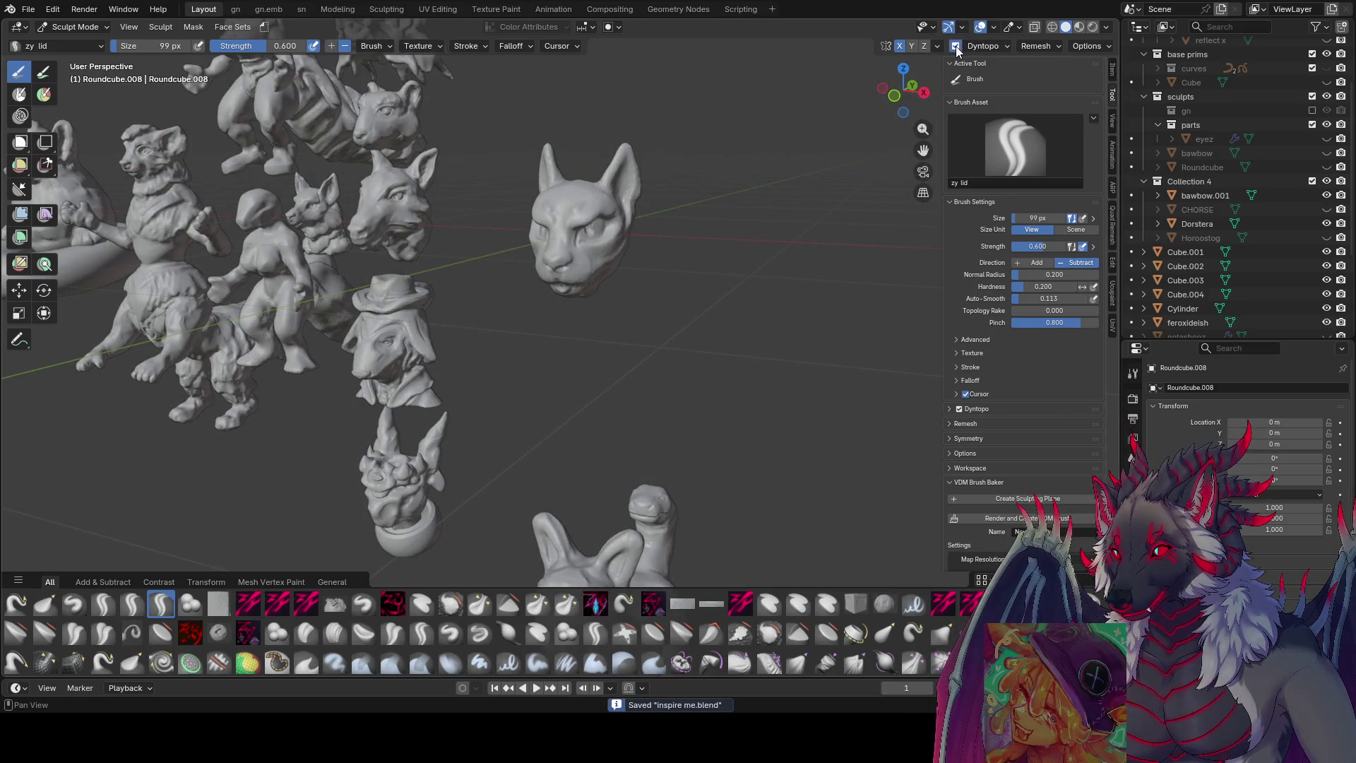
left_click(957, 48)
- Pull the side of the cat's muzzle into shape with a smaller Grab brush
key("g")
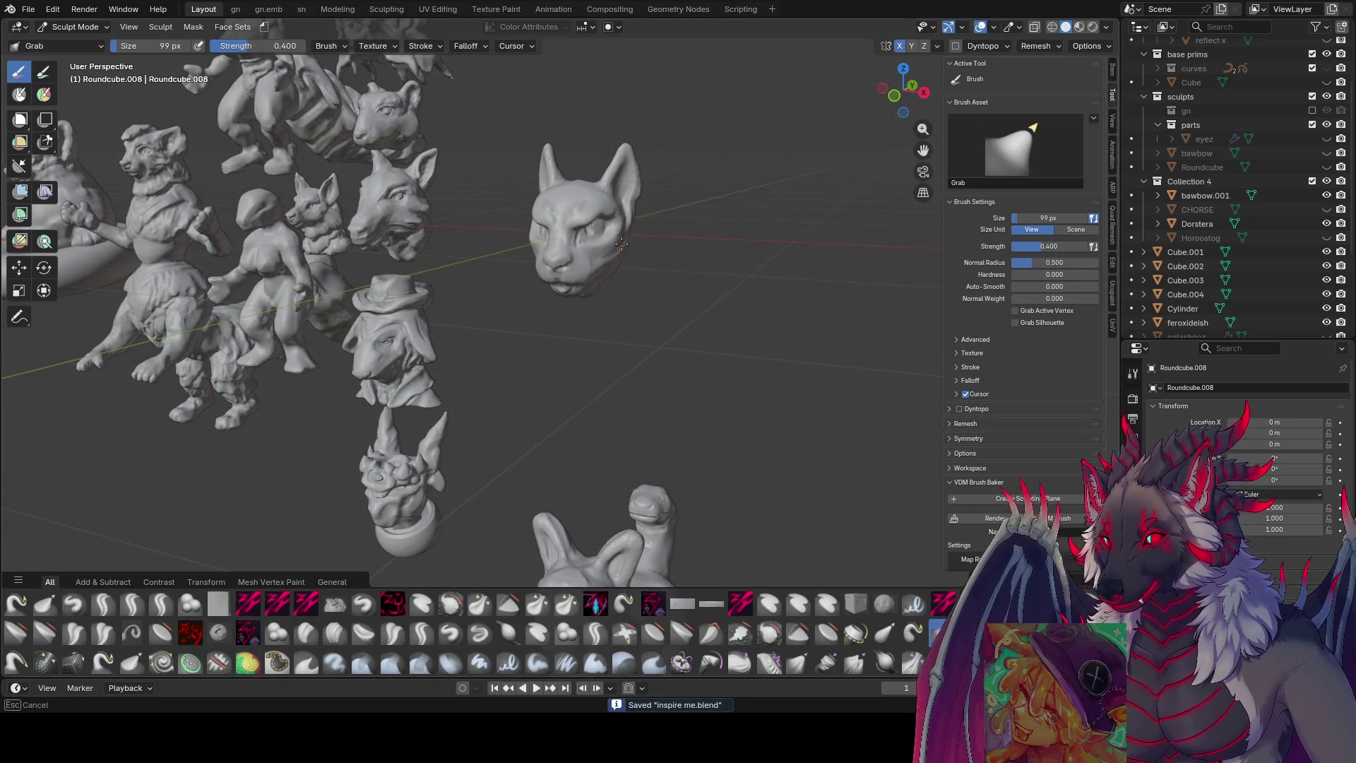
mouse_move(623, 264)
middle_mouse_down()
mouse_move(612, 215)
mouse_move(642, 265)
middle_mouse_up()
key("bracketleft")
key("bracketleft")
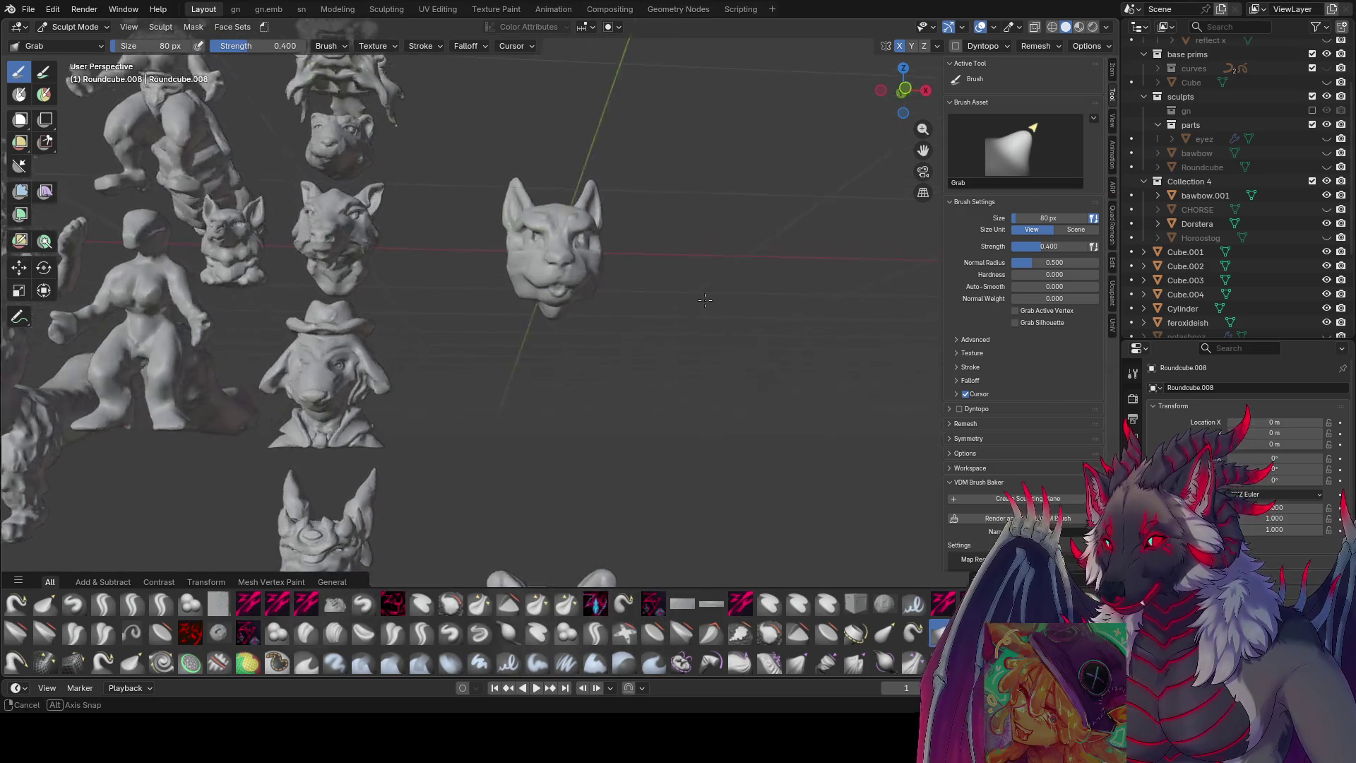
middle_click_drag(637, 296, 651, 287)
key("f")
left_click(619, 276)
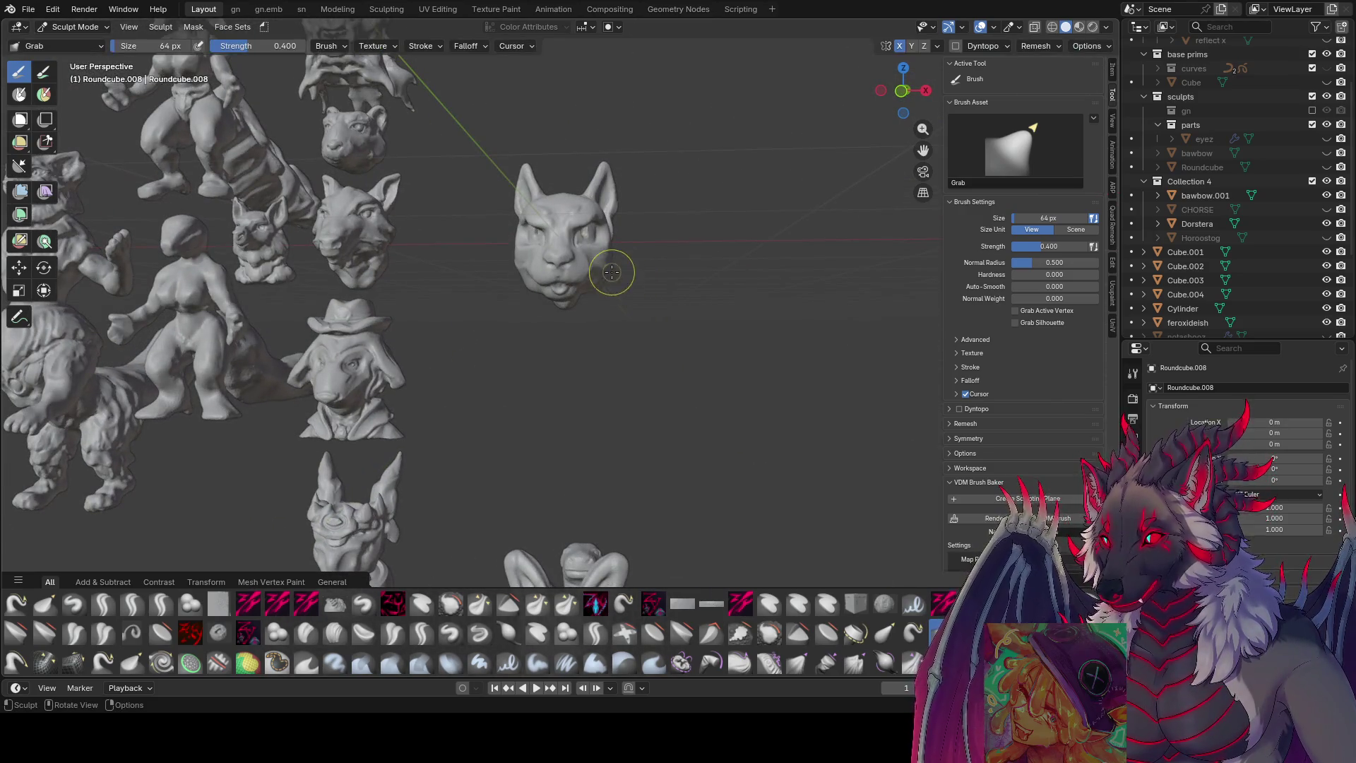
left_click_drag(607, 259, 618, 271)
mouse_move(617, 271)
middle_mouse_down()
mouse_move(614, 258)
mouse_move(500, 337)
middle_mouse_up()
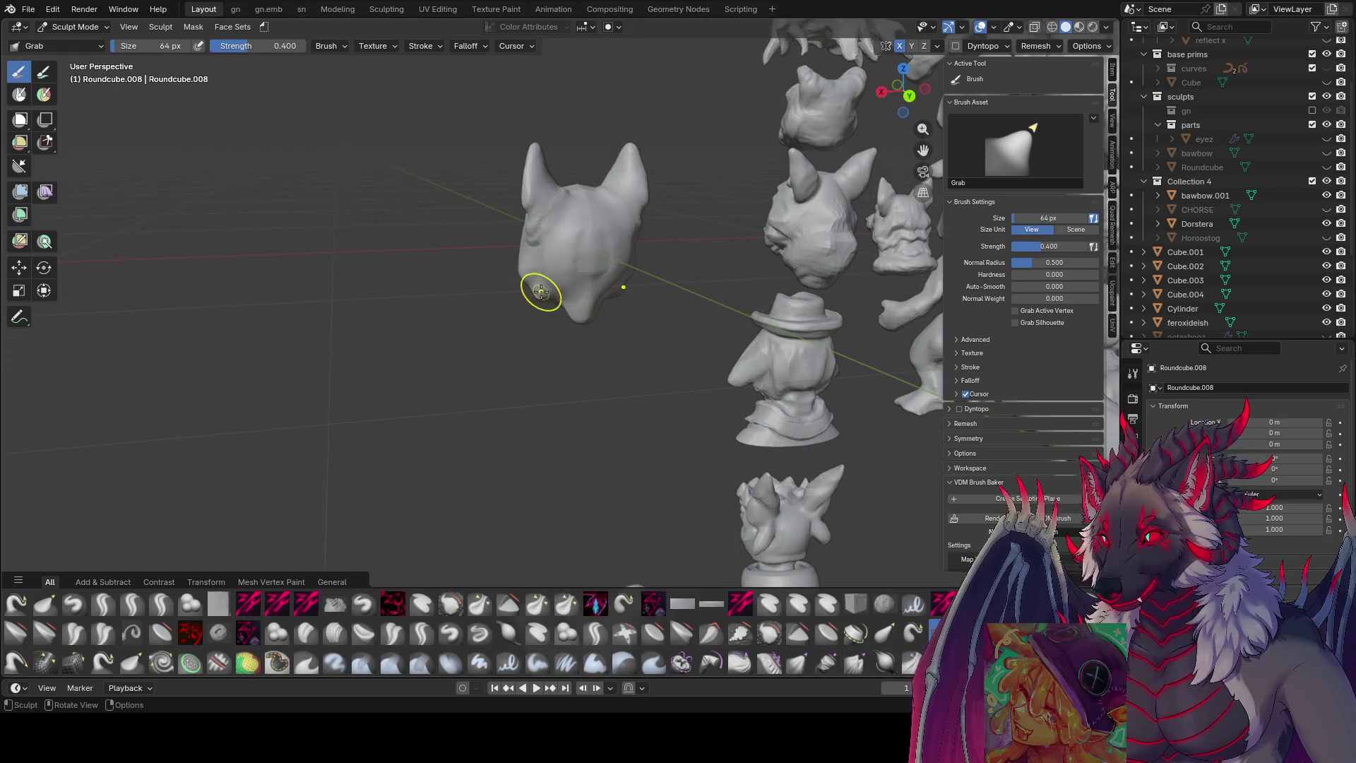
- Reshape the brows with a larger Grab brush, check the front view and save
mouse_move(549, 304)
middle_mouse_down()
mouse_move(614, 321)
mouse_move(598, 316)
mouse_move(576, 357)
middle_mouse_up()
key("f")
left_click(575, 364)
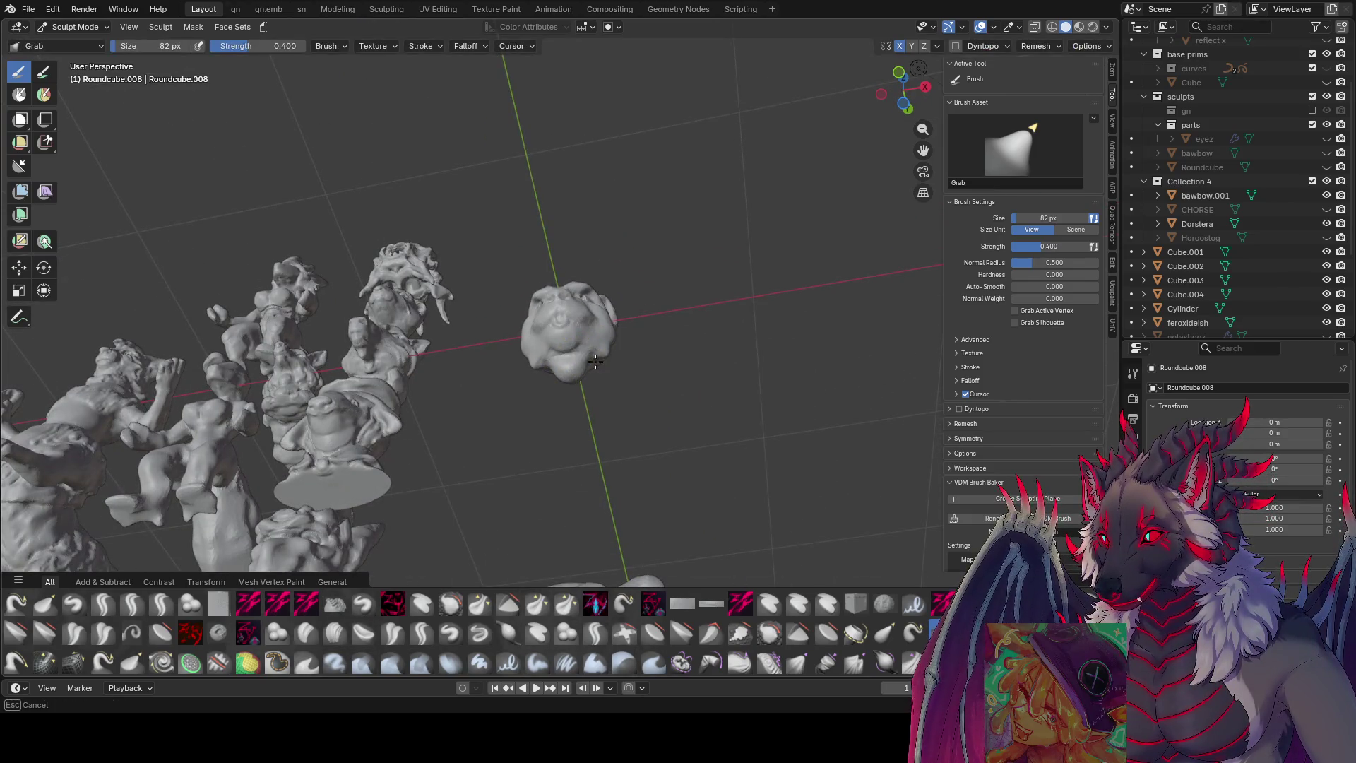
middle_click_drag(576, 364, 496, 416)
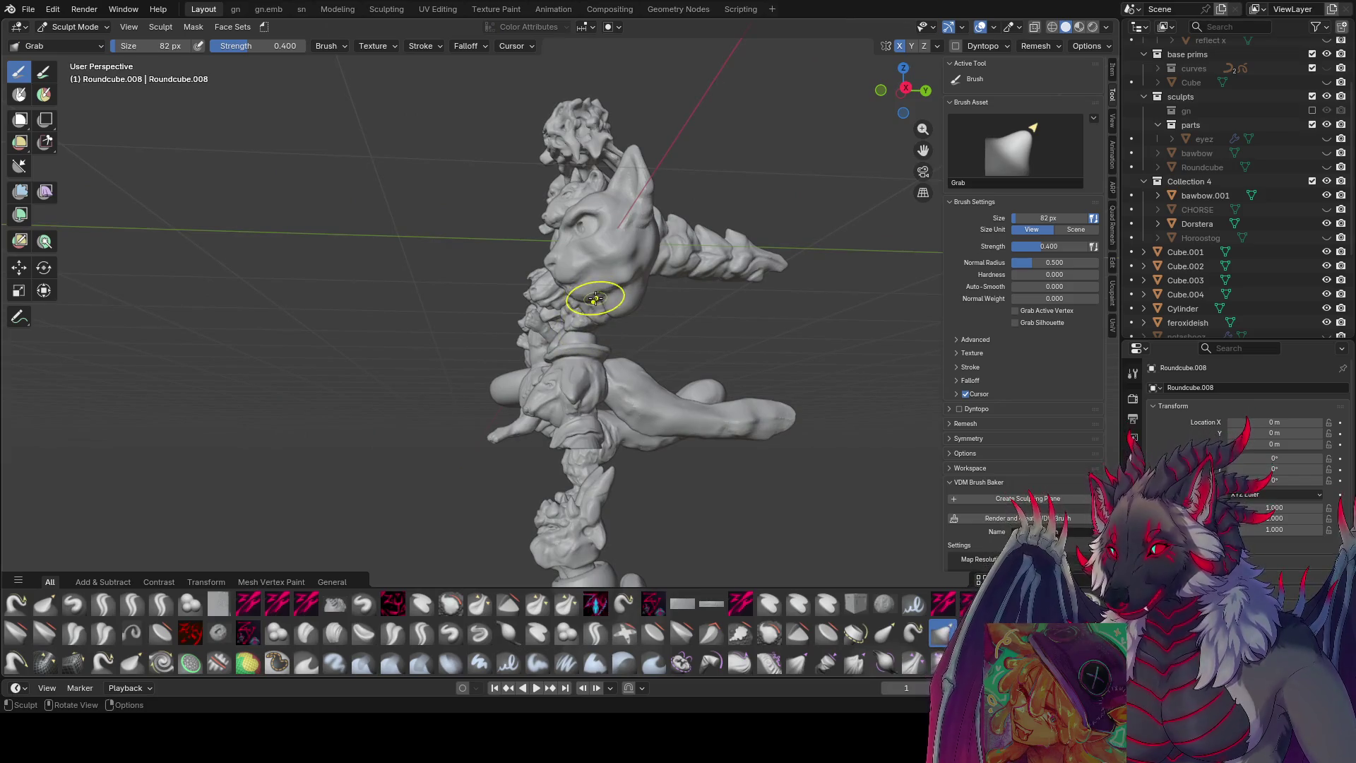
mouse_move(587, 283)
middle_mouse_down()
mouse_move(751, 308)
mouse_move(614, 300)
mouse_move(629, 243)
mouse_move(578, 218)
mouse_move(640, 180)
mouse_move(681, 197)
mouse_move(431, 173)
mouse_move(485, 167)
middle_mouse_up()
scroll(674, 218, "up", 2)
scroll(617, 214, "up", 2)
key("KP_1")
key("ctrl+s")
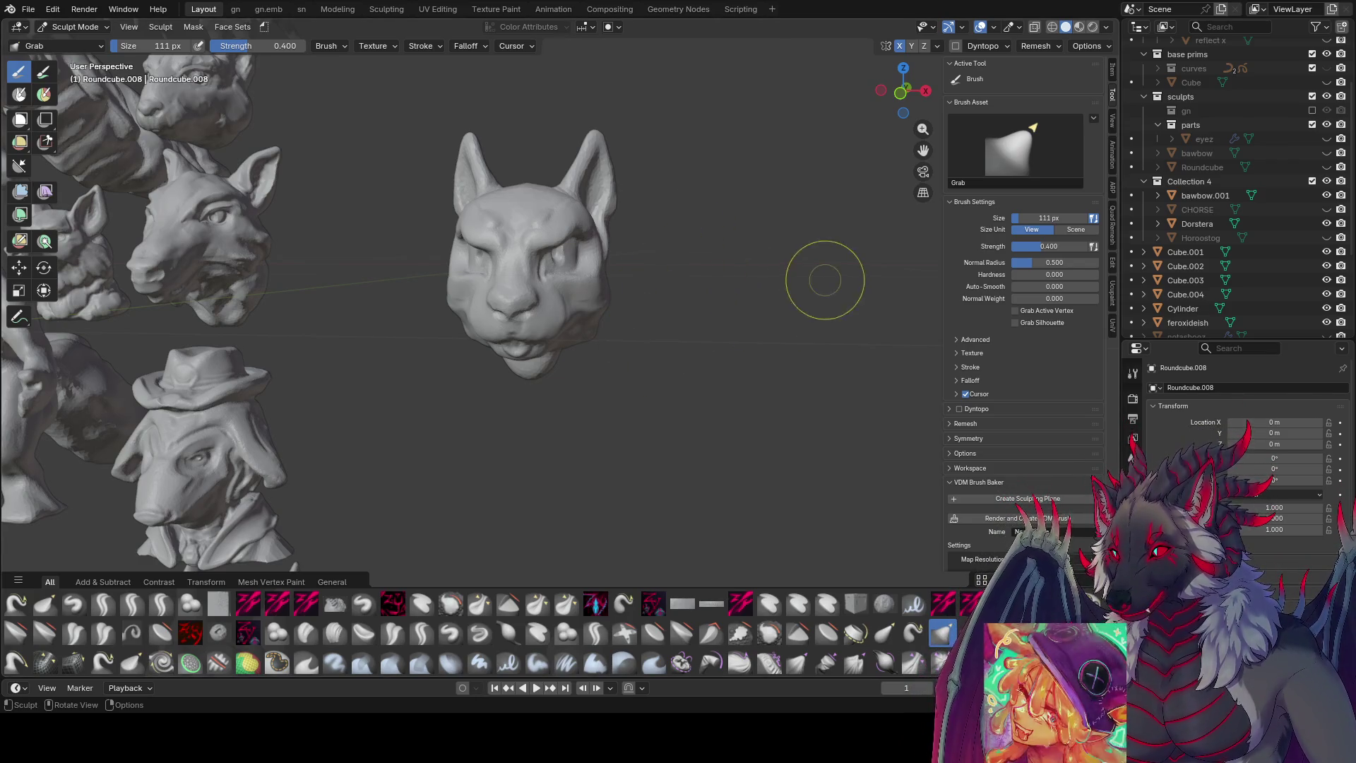
scroll(557, 191, "up", 2)
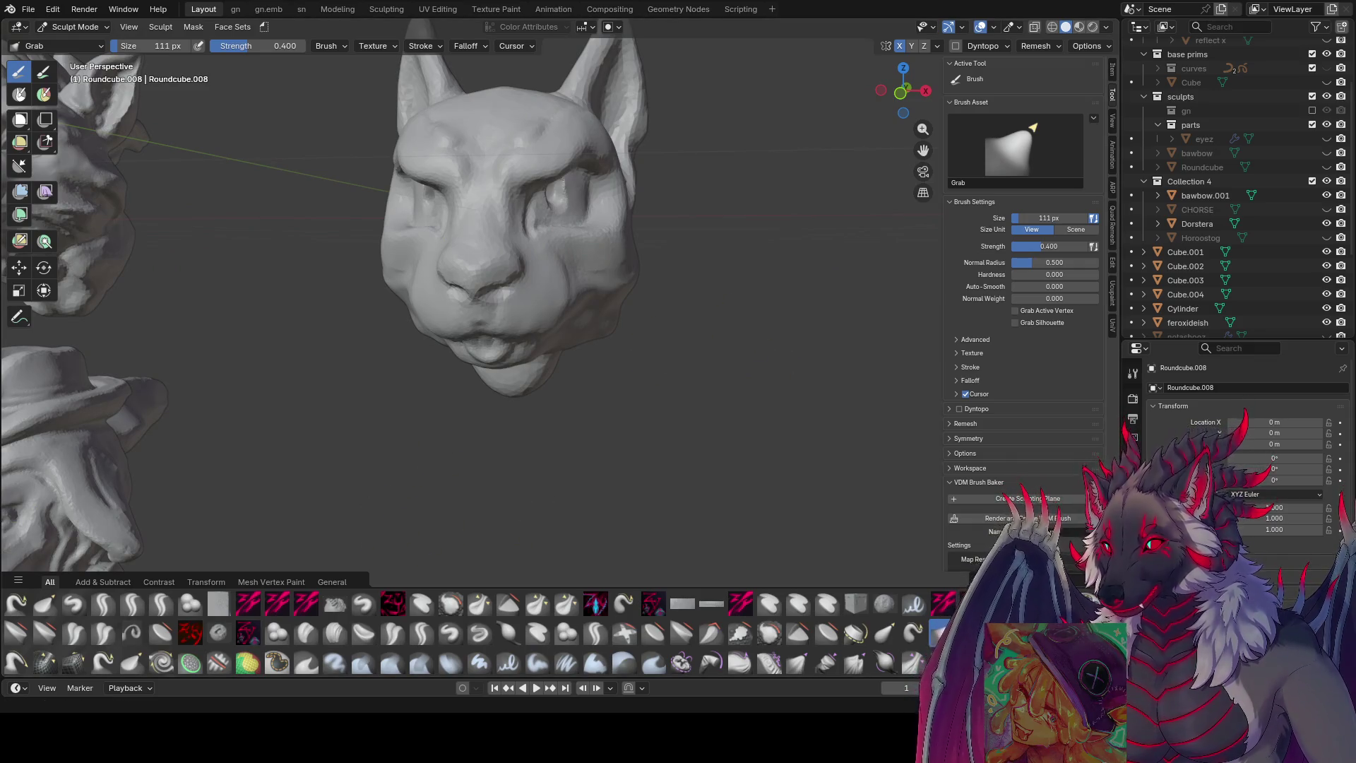
- Deepen the eyelid creases with the zy lid brush and save the scene again
mouse_move(668, 329)
middle_mouse_down()
mouse_move(674, 278)
mouse_move(748, 312)
middle_mouse_up()
key("f")
left_click(718, 308)
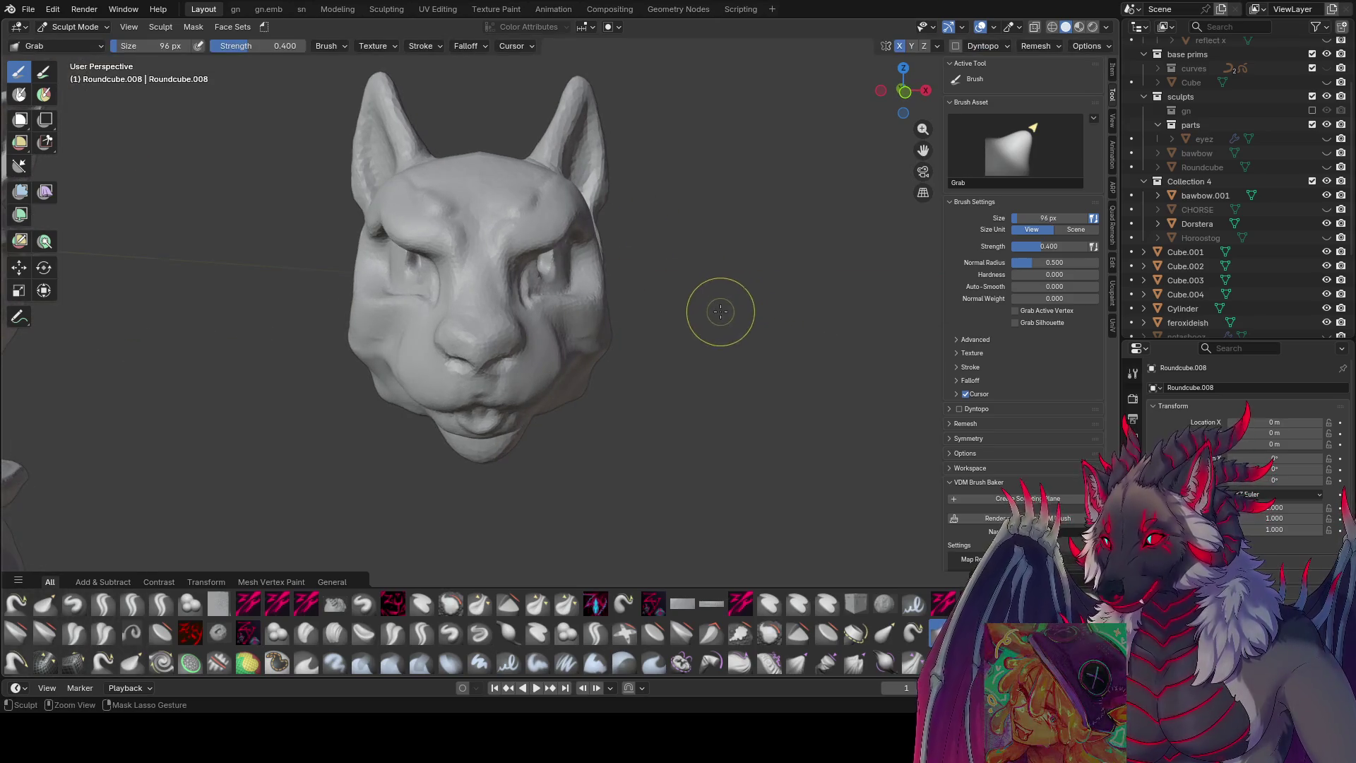
key("ctrl+s")
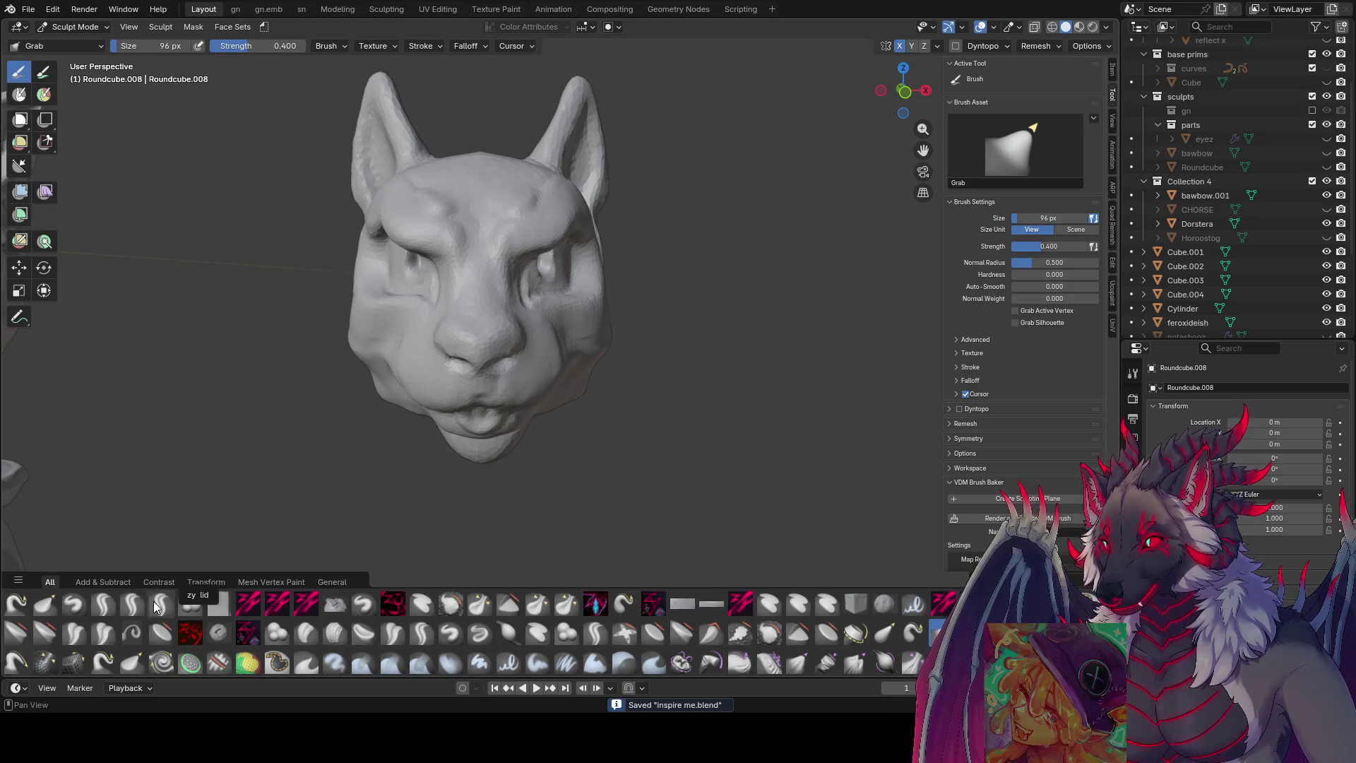
left_click(161, 604)
middle_click_drag(531, 272, 583, 261)
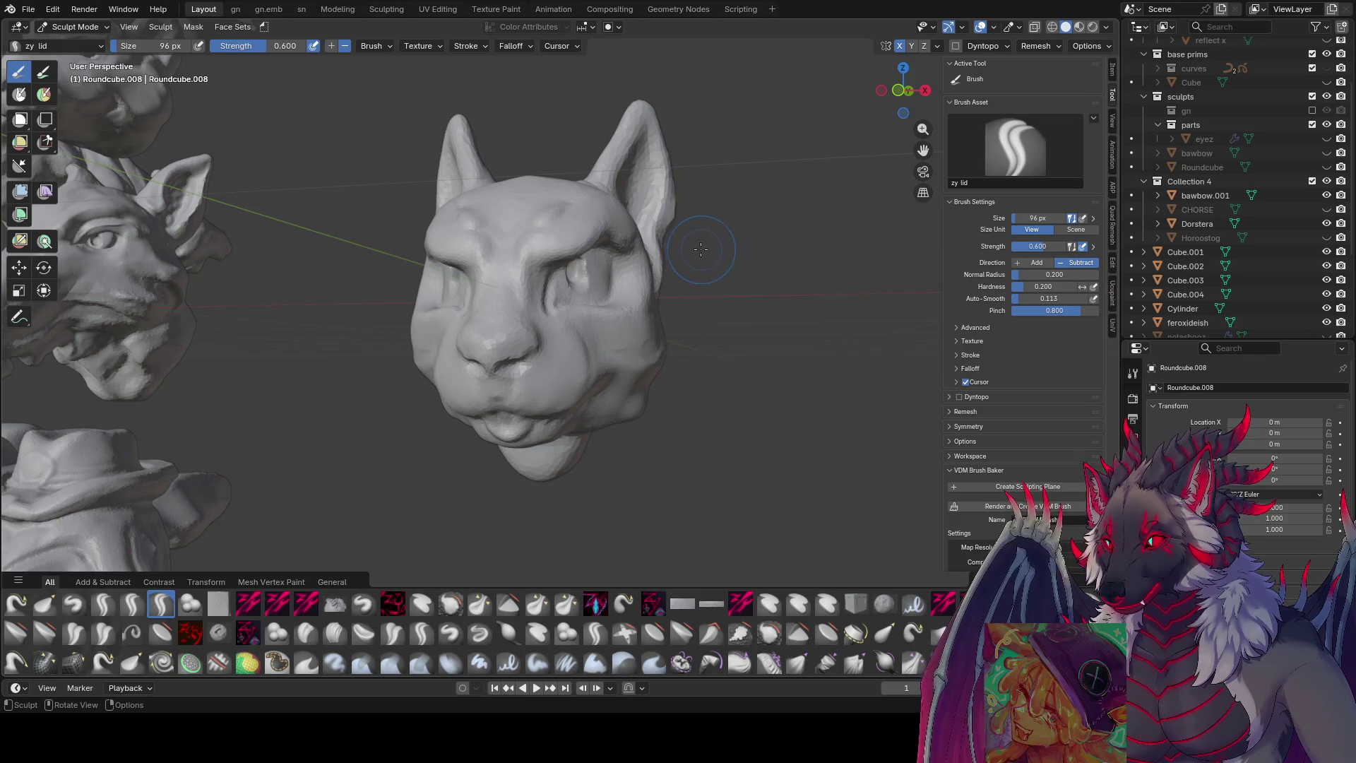
middle_click_drag(701, 250, 690, 245)
key("ctrl+s")
scroll(569, 352, "up", 2)
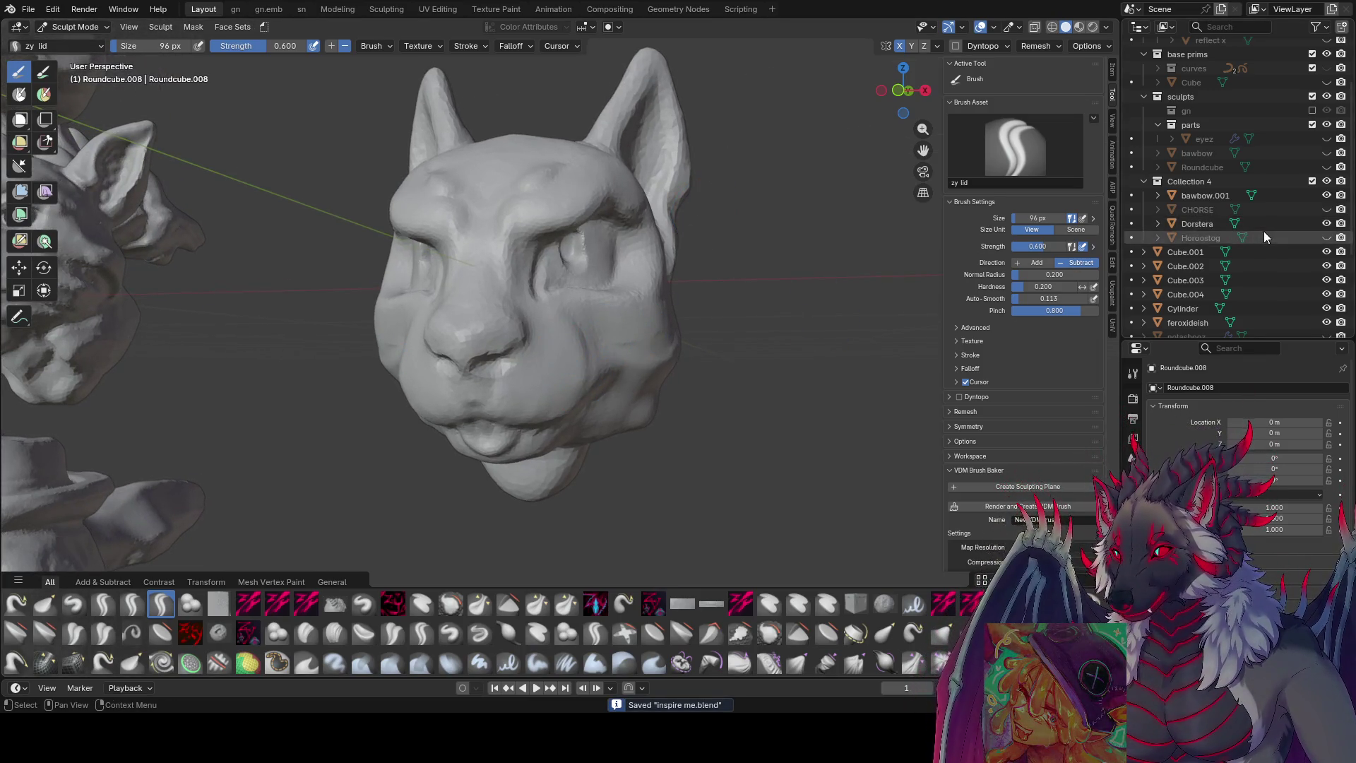
left_click(101, 27)
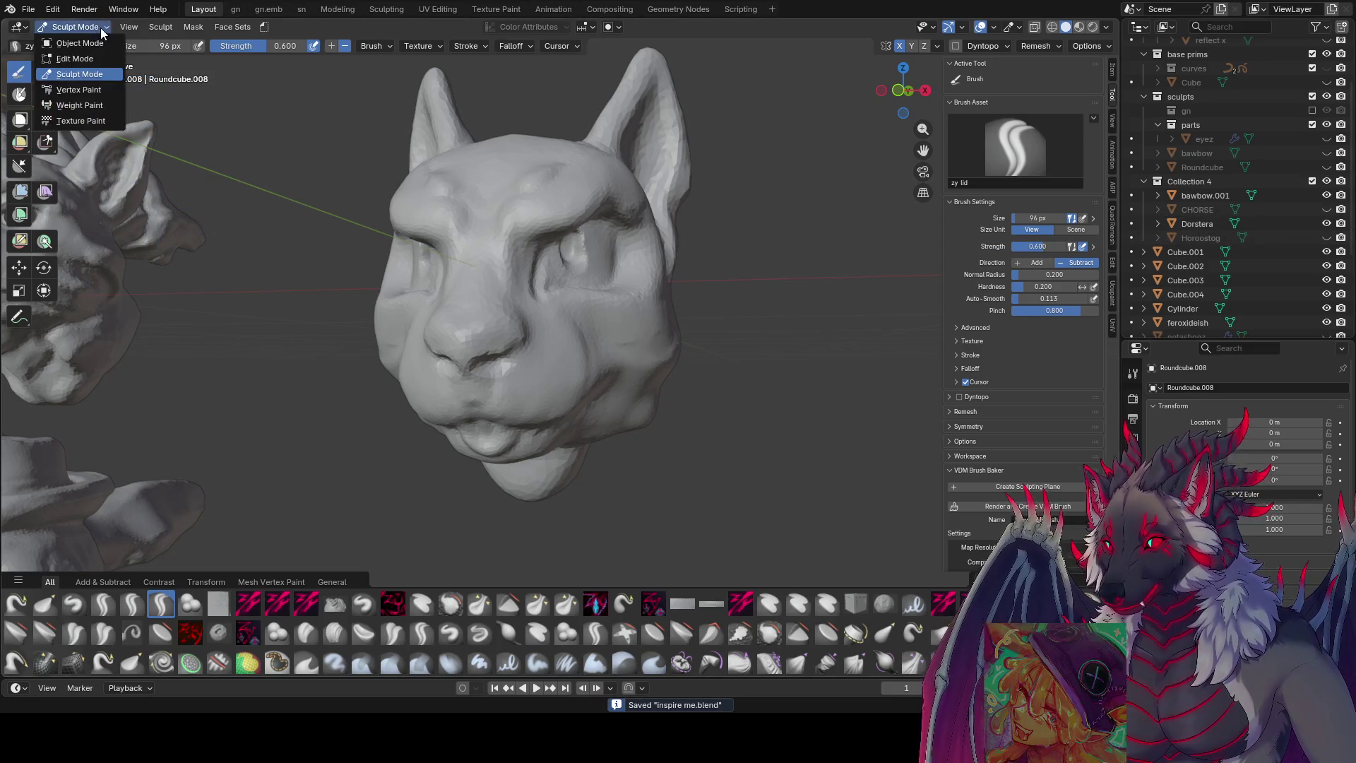
scroll(582, 243, "down", 3)
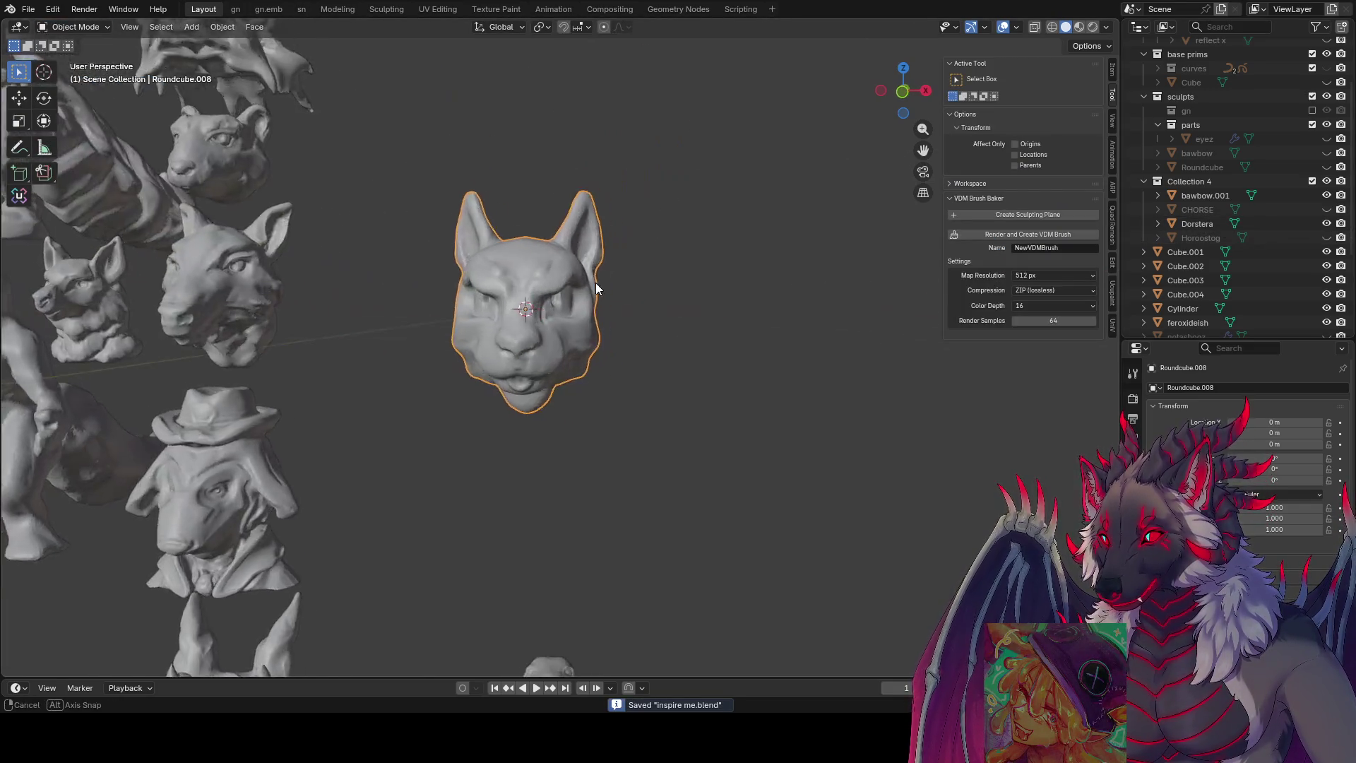
scroll(596, 283, "down", 2)
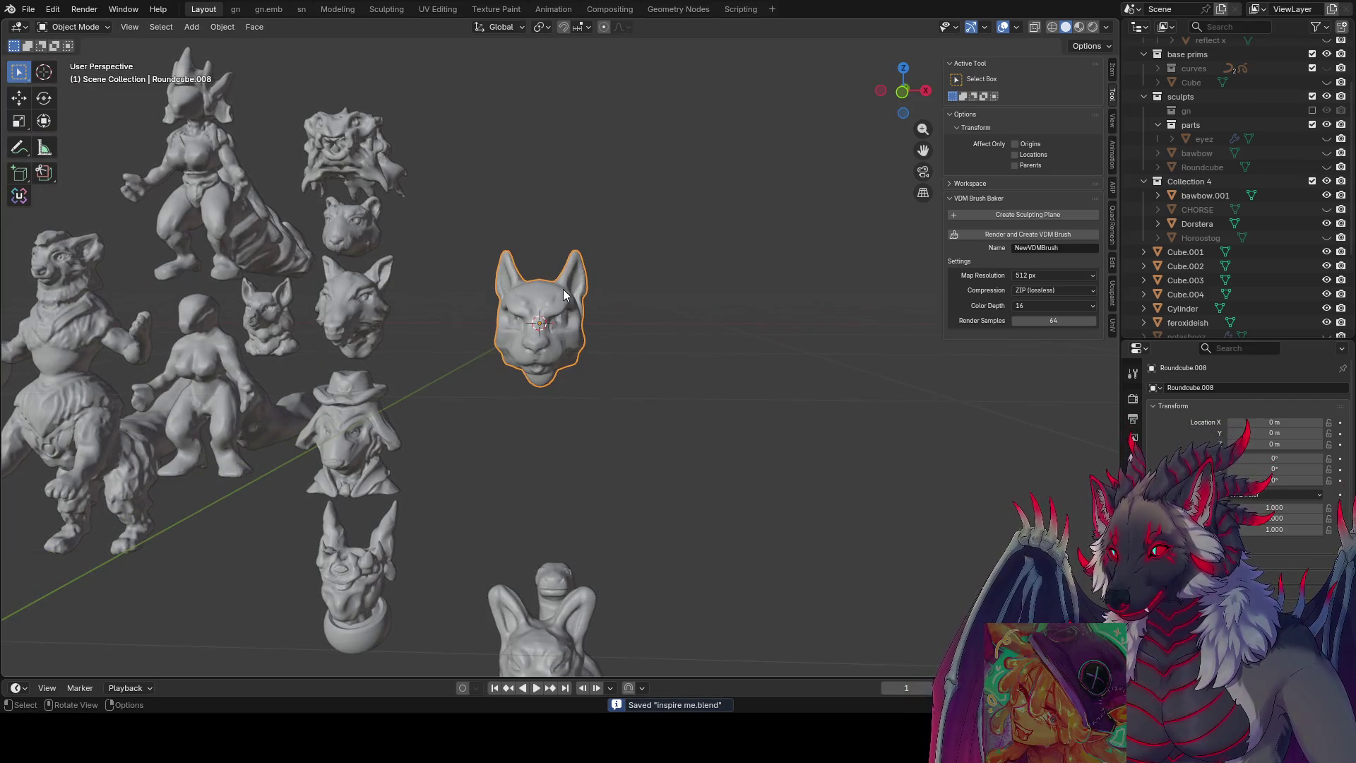
- Duplicate the cat head one metre up and shift the copy to the left in Object Mode
key("shift+d")
type("z1")
key("Return")
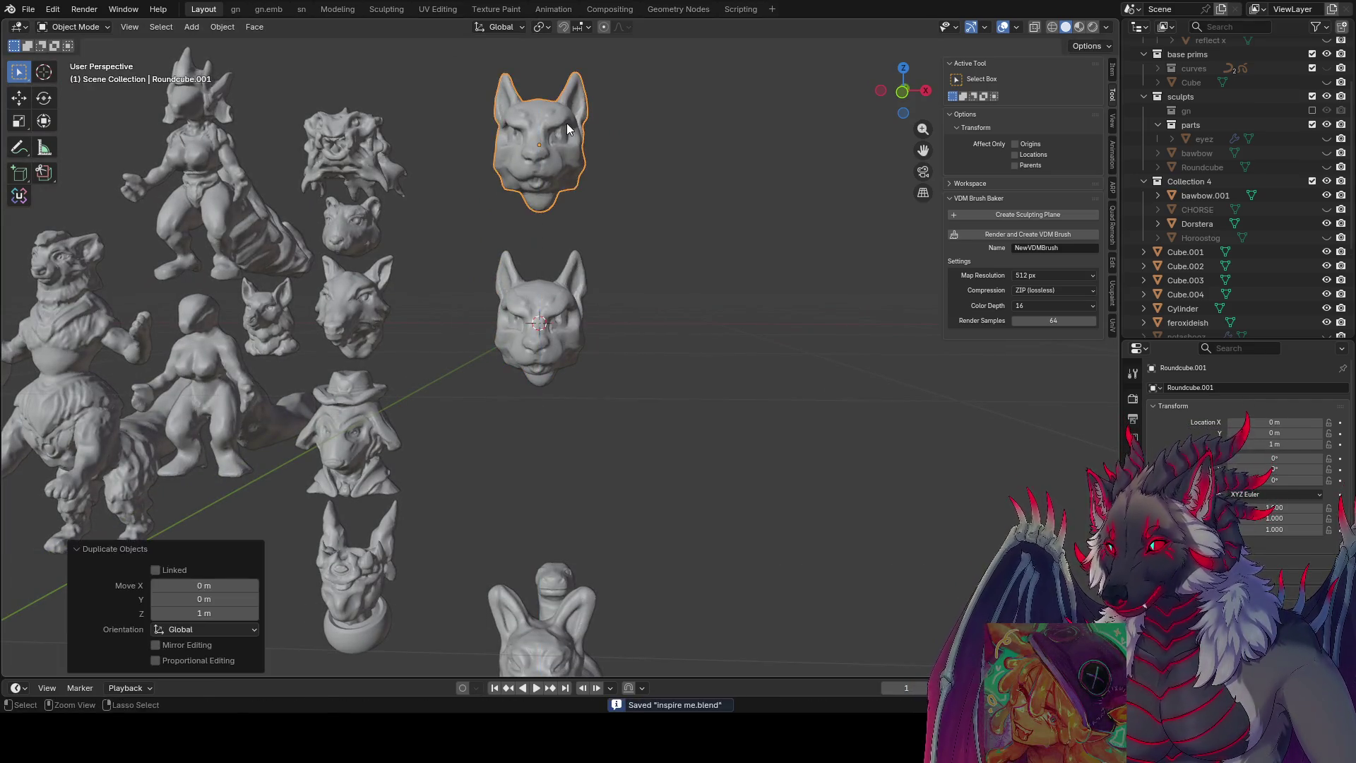
key("g")
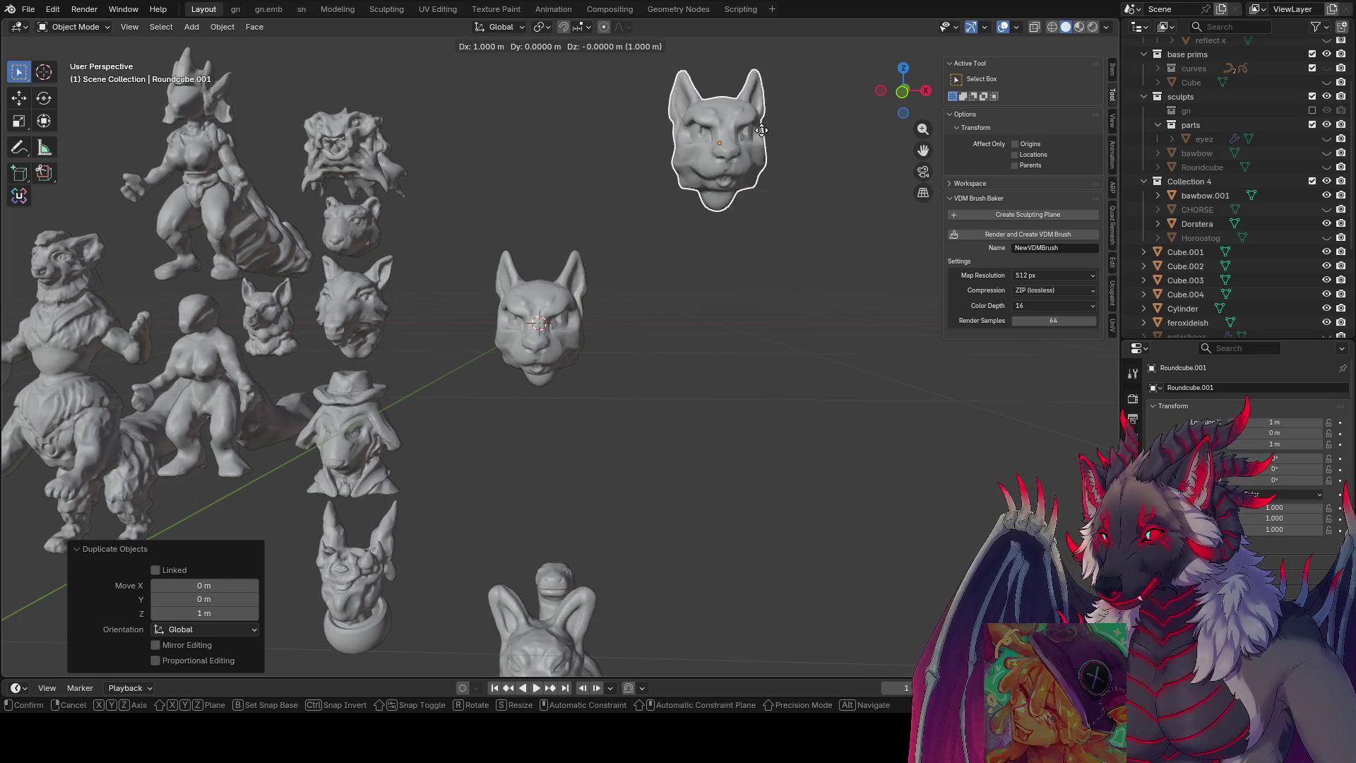
key("Return")
key("g")
key("z")
key("x")
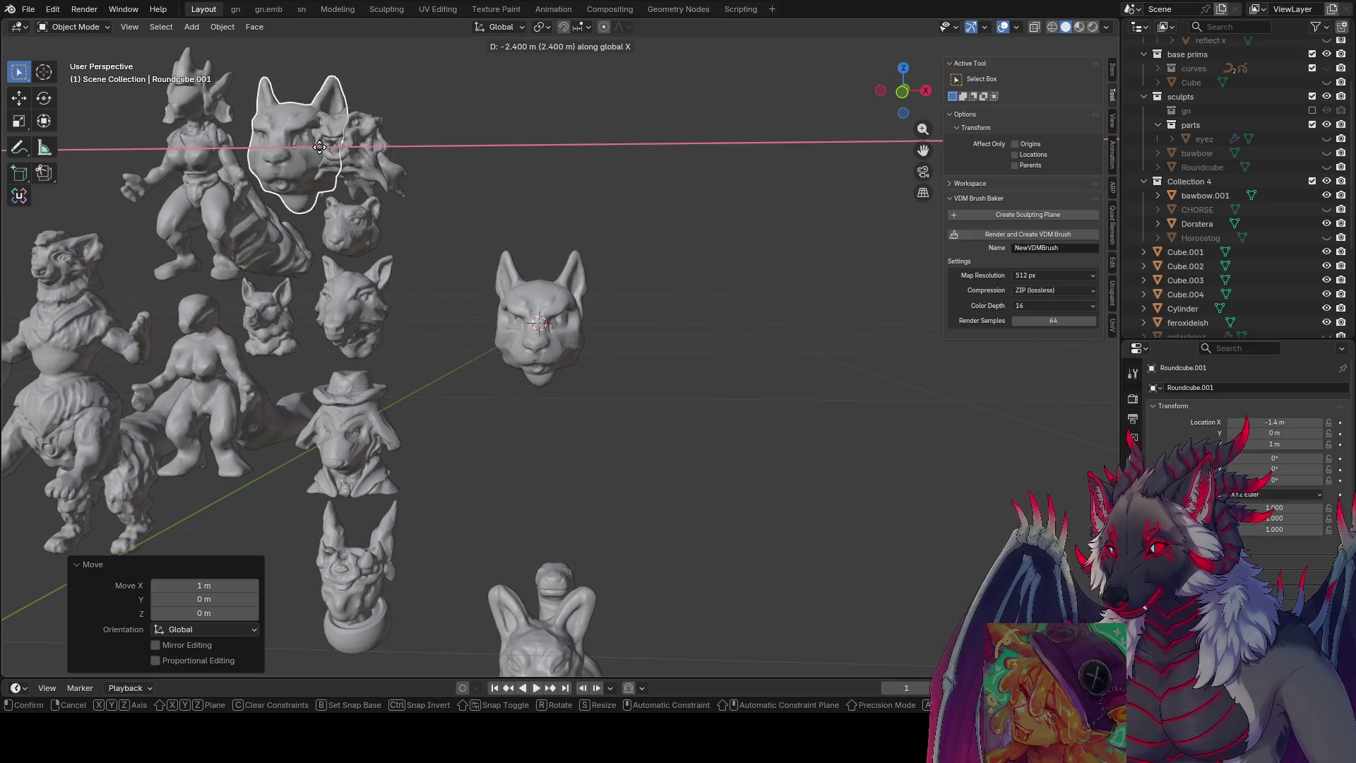
key("Return")
key("g")
key("z")
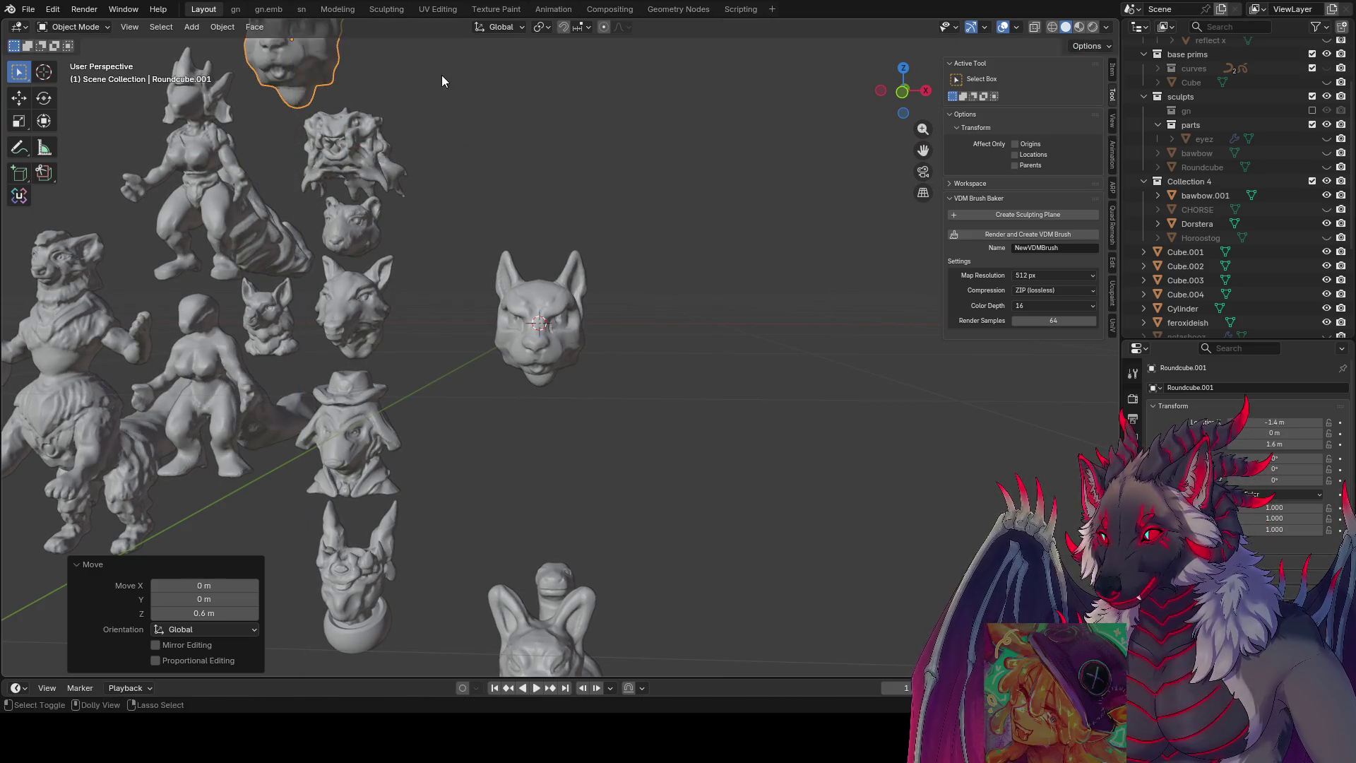
- Scale the copy to 0.7 and raise it above the column of busts
key("Return")
middle_click_drag(442, 74, 502, 252)
type("s.7")
key("Return")
key("g")
key("Return")
key("g")
key("z")
key("Return")
mouse_move(582, 195)
middle_mouse_down()
mouse_move(605, 305)
mouse_move(578, 316)
mouse_move(479, 284)
middle_mouse_up()
- Select the original cat head, return to Sculpt Mode and save the scene
left_click(577, 316)
key("ctrl+Tab")
key("ctrl+s")
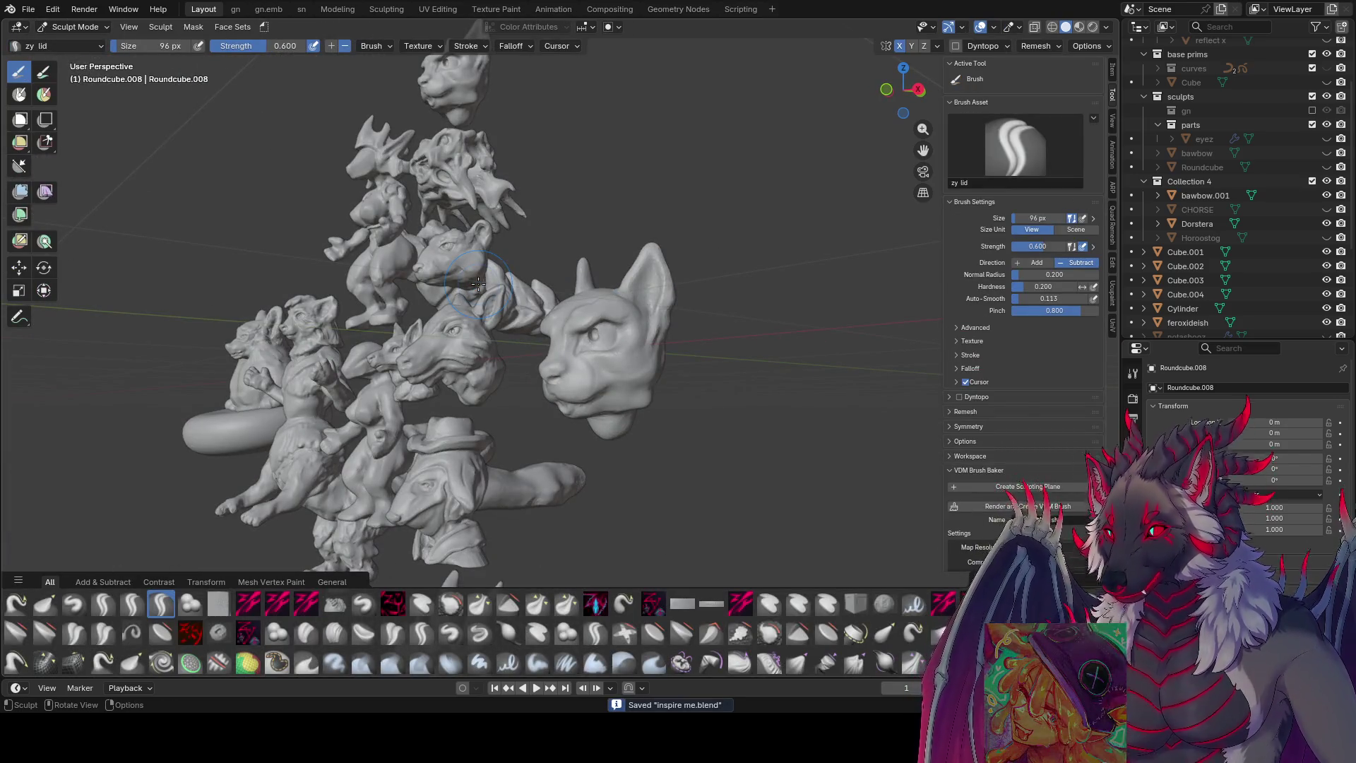
scroll(447, 342, "up", 3)
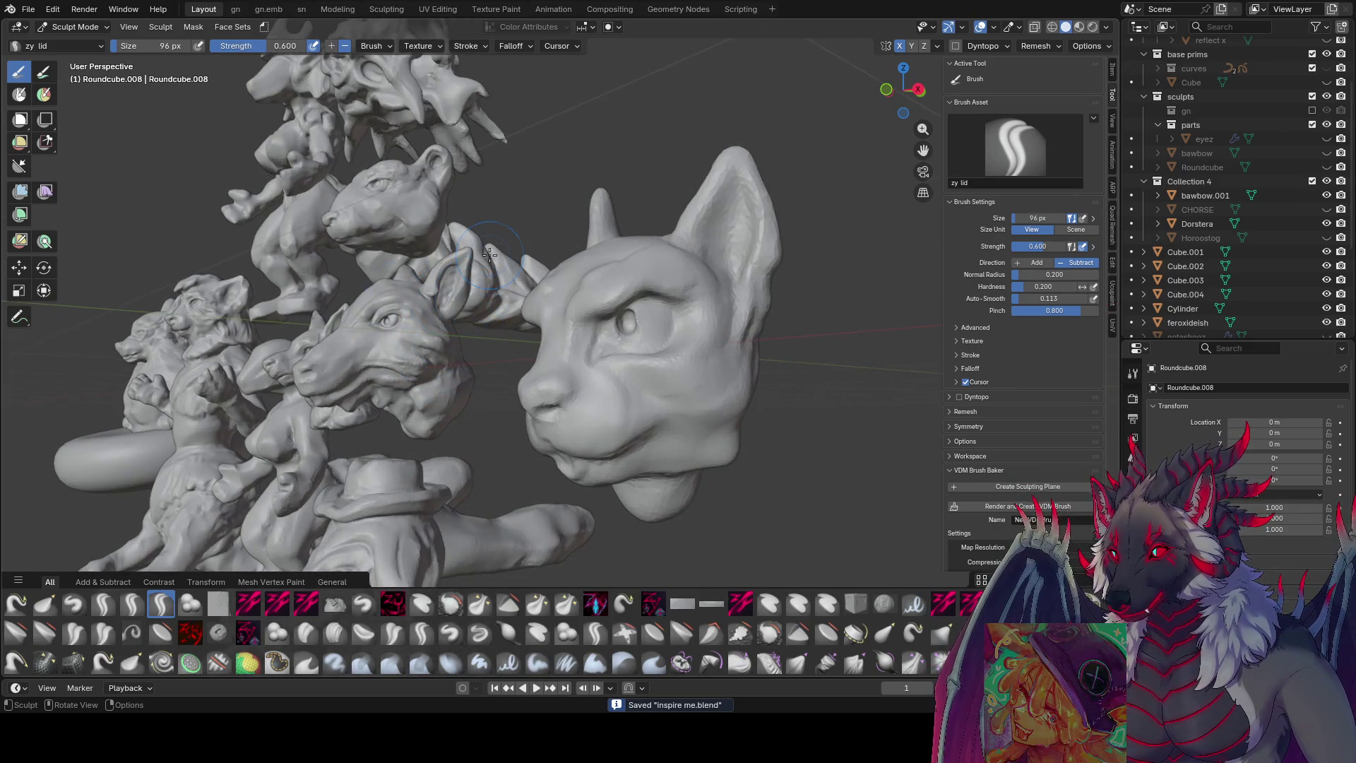
- Carve eyelid detail around the cat's eye with a smaller zy lid brush and re-enable Dyntopo
key("KP_Decimal")
middle_click_drag(446, 341, 561, 272)
key("f")
left_click(546, 320)
middle_click_drag(546, 320, 595, 323)
left_click_drag(594, 322, 586, 338)
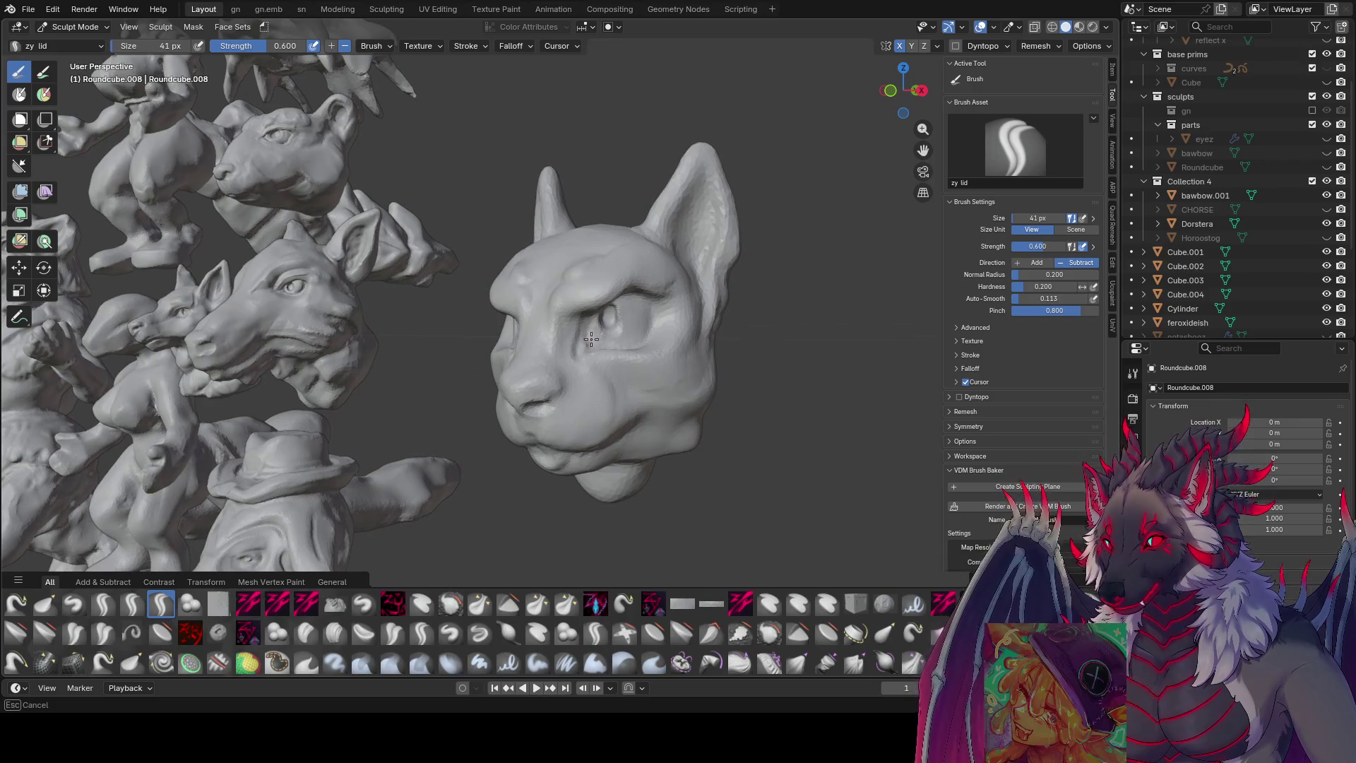
middle_click_drag(587, 326, 560, 332)
key("f")
left_click(560, 332)
left_click(954, 46)
- Sculpt the brow above the eye, stepping the brush down to finer sizes
middle_click_drag(577, 330, 630, 314)
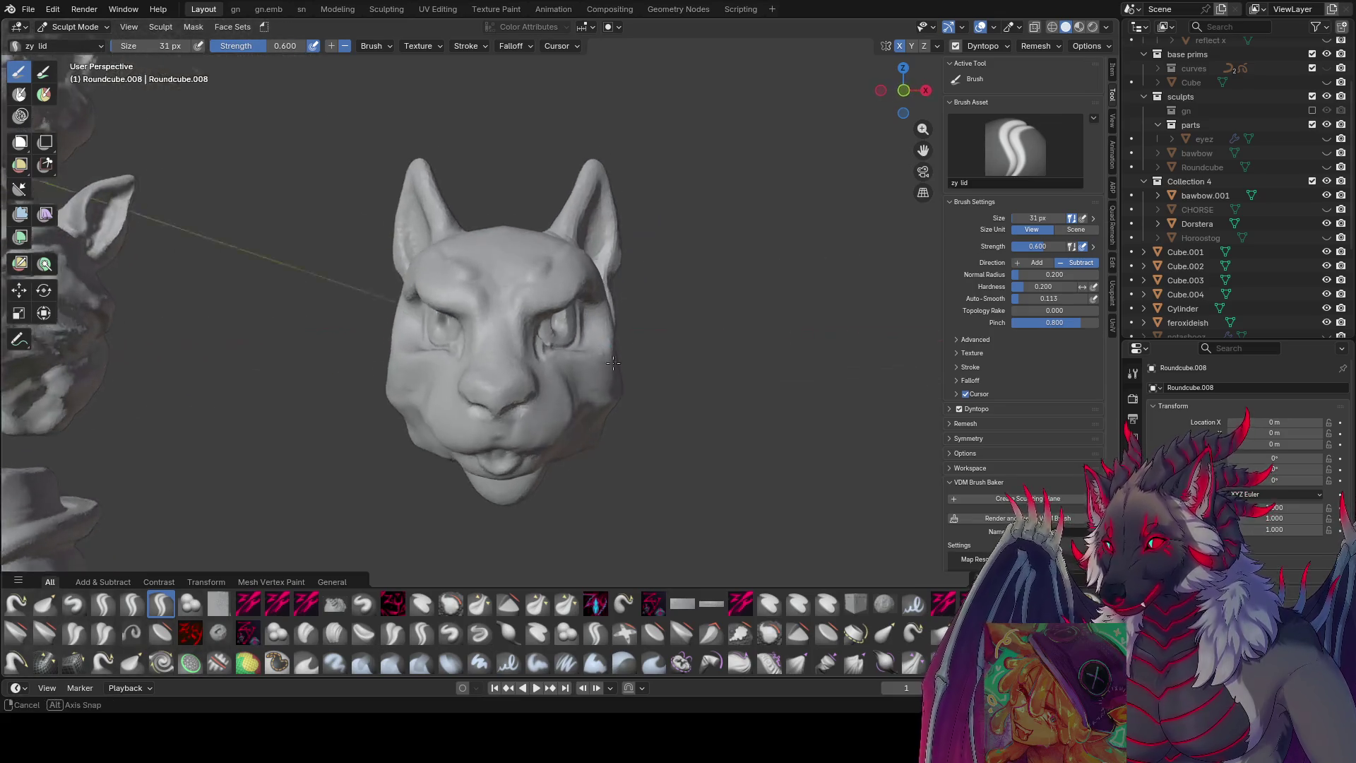
mouse_move(583, 353)
middle_mouse_down()
mouse_move(568, 342)
mouse_move(611, 334)
mouse_move(592, 302)
mouse_move(678, 303)
mouse_move(691, 335)
mouse_move(646, 309)
middle_mouse_up()
scroll(593, 302, "up", 3)
scroll(592, 302, "down", 2)
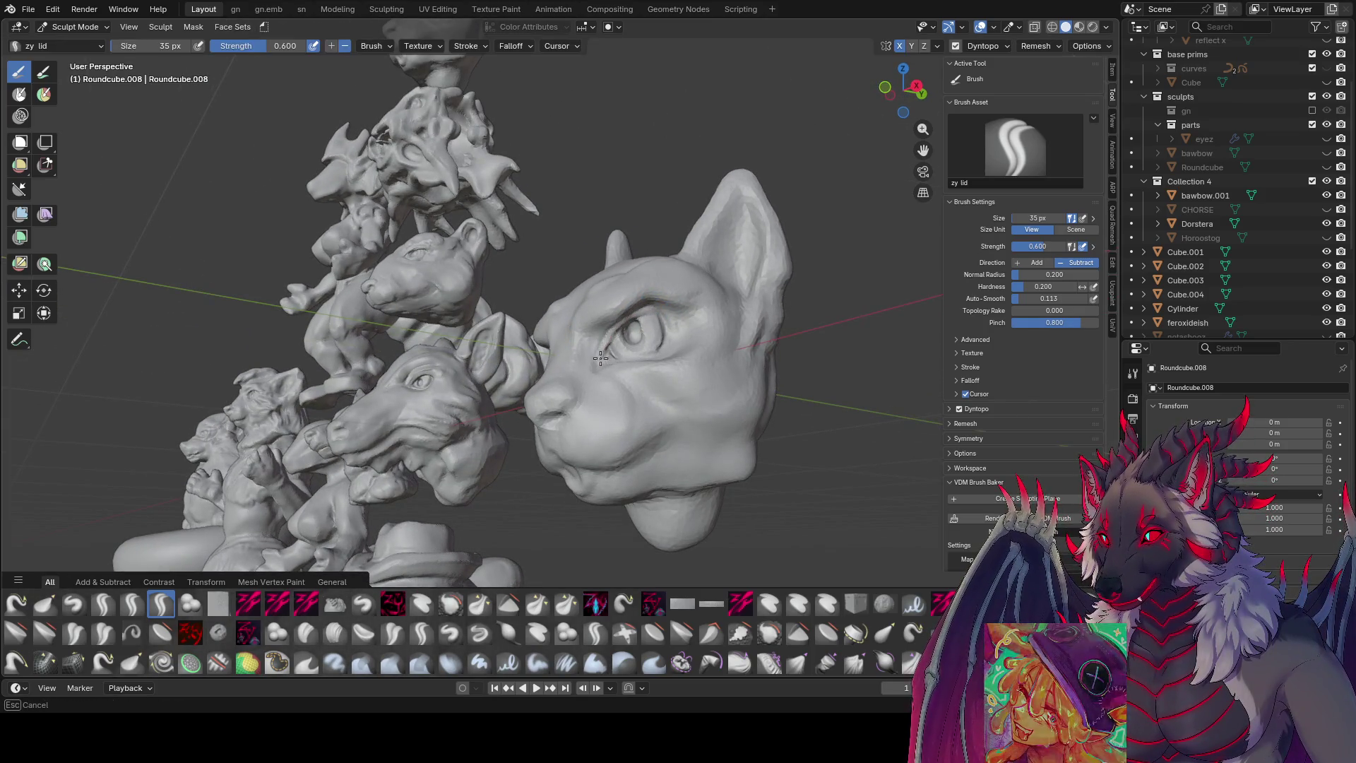
mouse_move(680, 314)
middle_mouse_down()
mouse_move(605, 304)
mouse_move(576, 320)
mouse_move(611, 320)
middle_mouse_up()
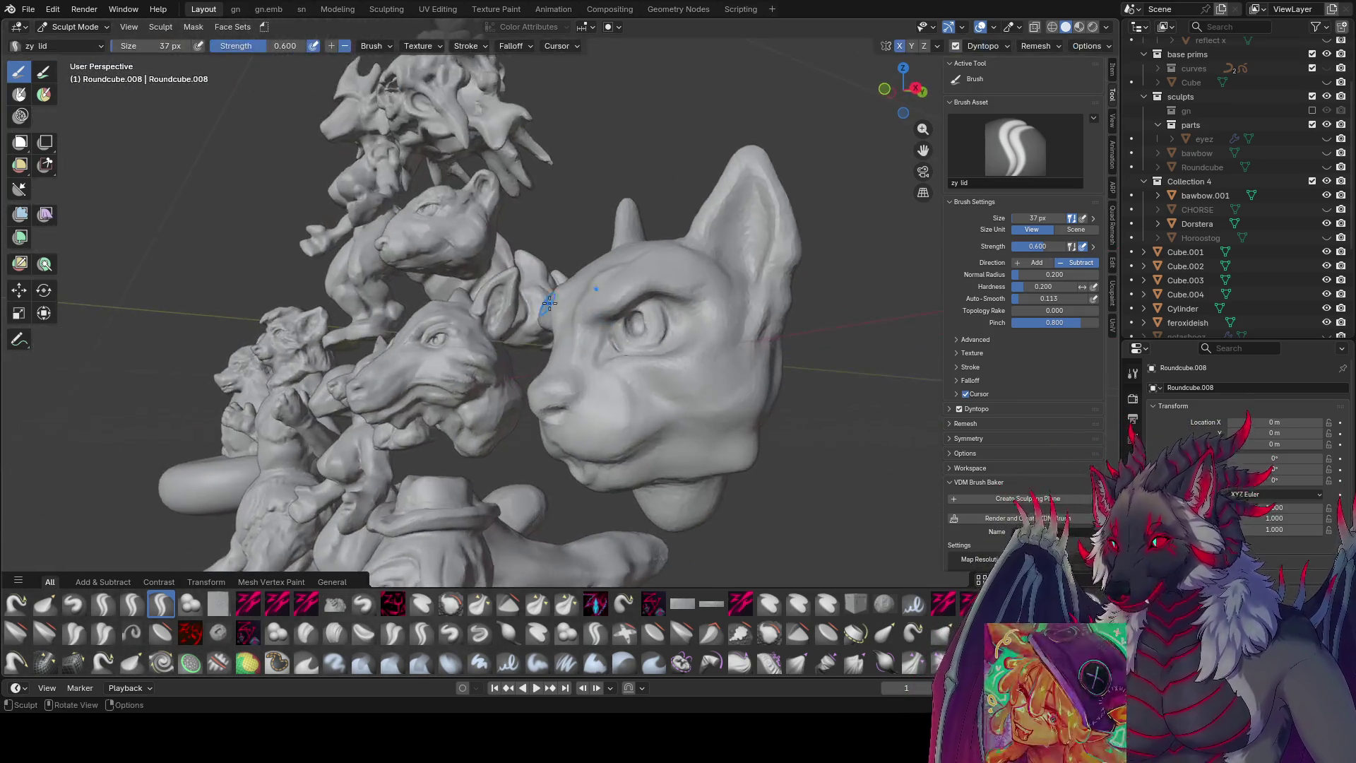
left_click_drag(599, 345, 639, 302)
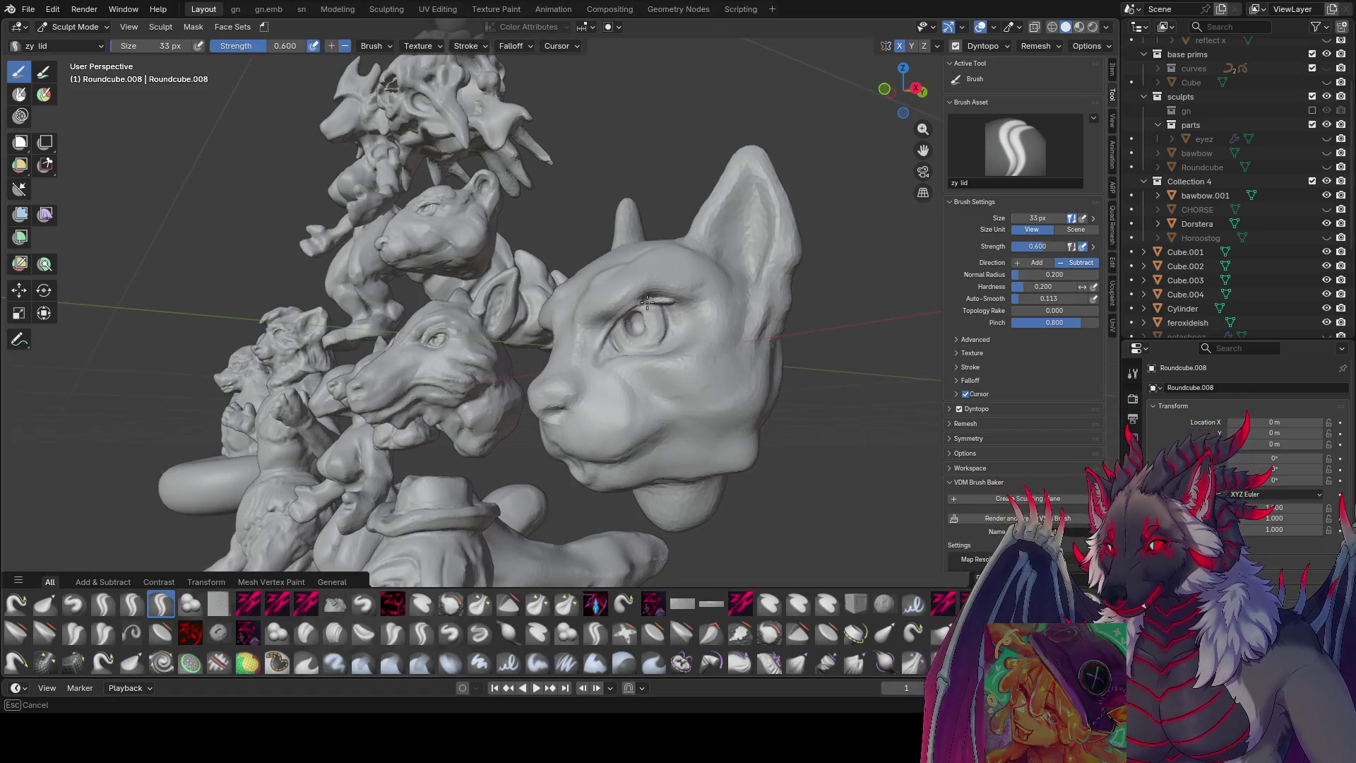
mouse_move(654, 305)
middle_mouse_down()
mouse_move(664, 357)
mouse_move(591, 336)
middle_mouse_up()
key("f")
left_click(605, 307)
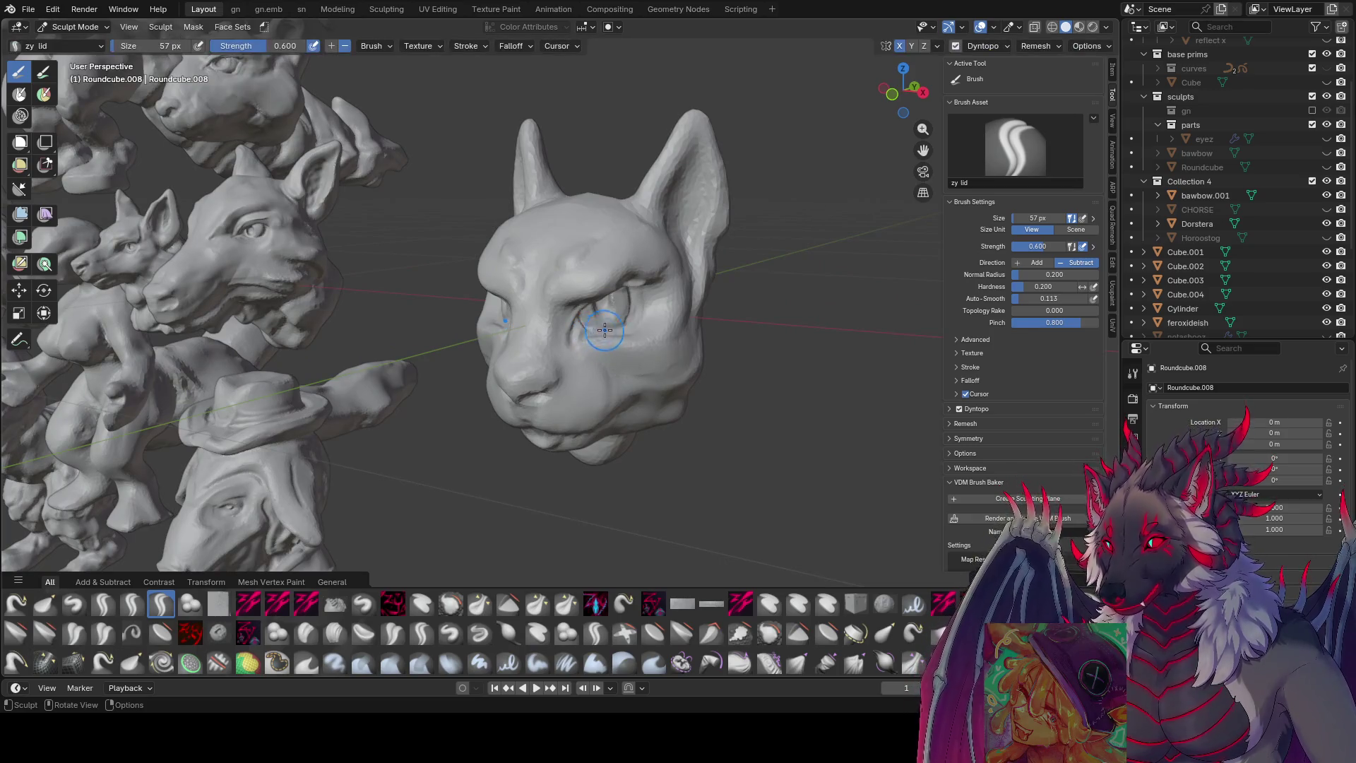
key("f")
left_click(640, 288)
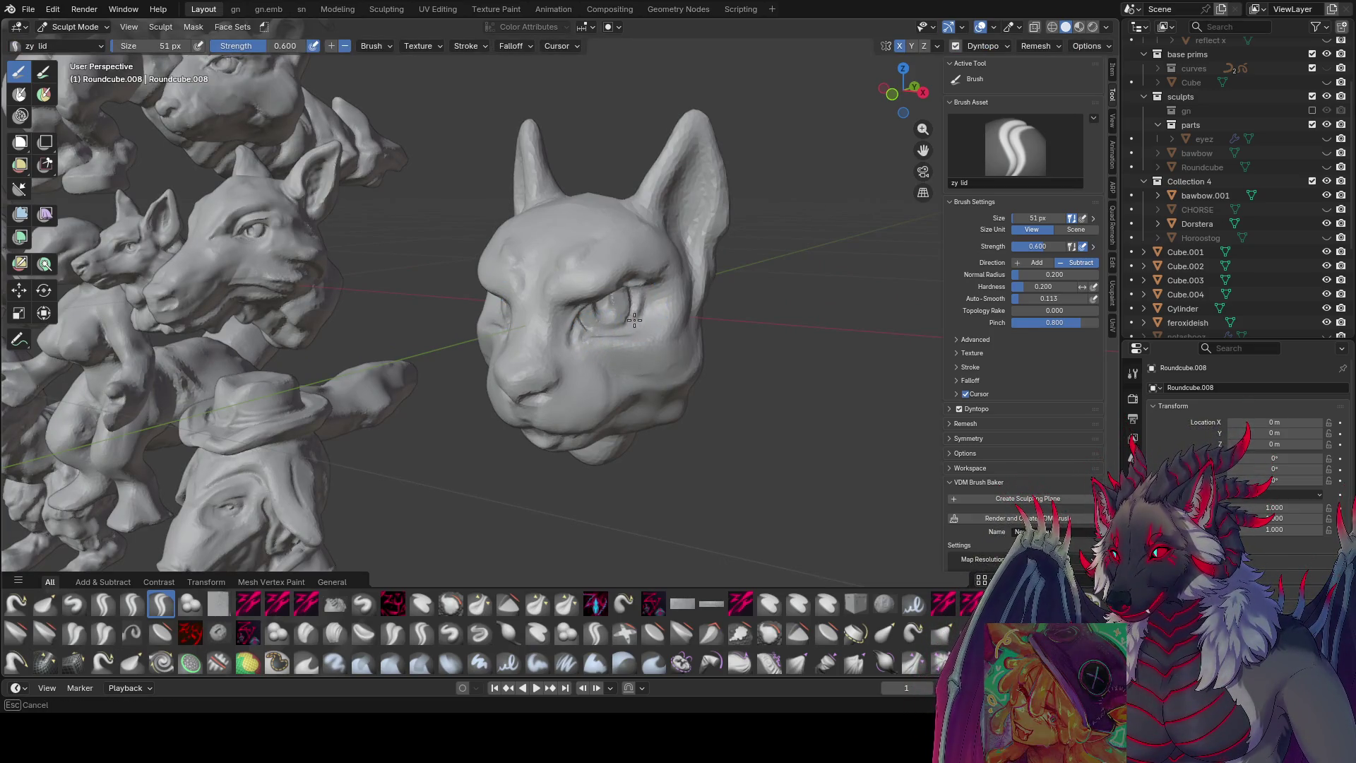
mouse_move(579, 335)
middle_mouse_down()
mouse_move(547, 329)
mouse_move(655, 355)
middle_mouse_up()
key("f")
left_click(548, 329)
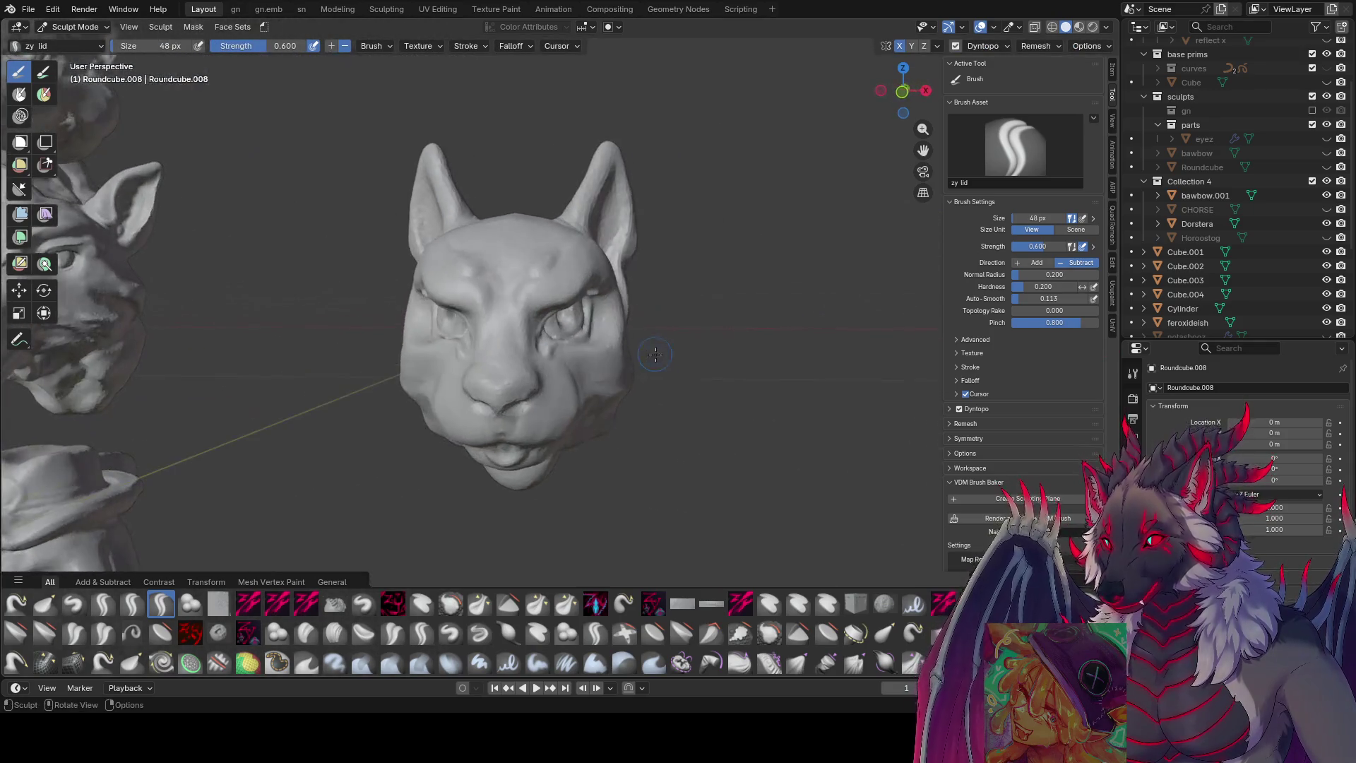
- Add a detail stroke on the cheek and switch to the zy cleave creasing brush
mouse_move(558, 354)
middle_mouse_down()
mouse_move(647, 336)
mouse_move(641, 351)
mouse_move(739, 378)
mouse_move(610, 406)
middle_mouse_up()
scroll(637, 337, "up", 2)
scroll(626, 354, "down", 2)
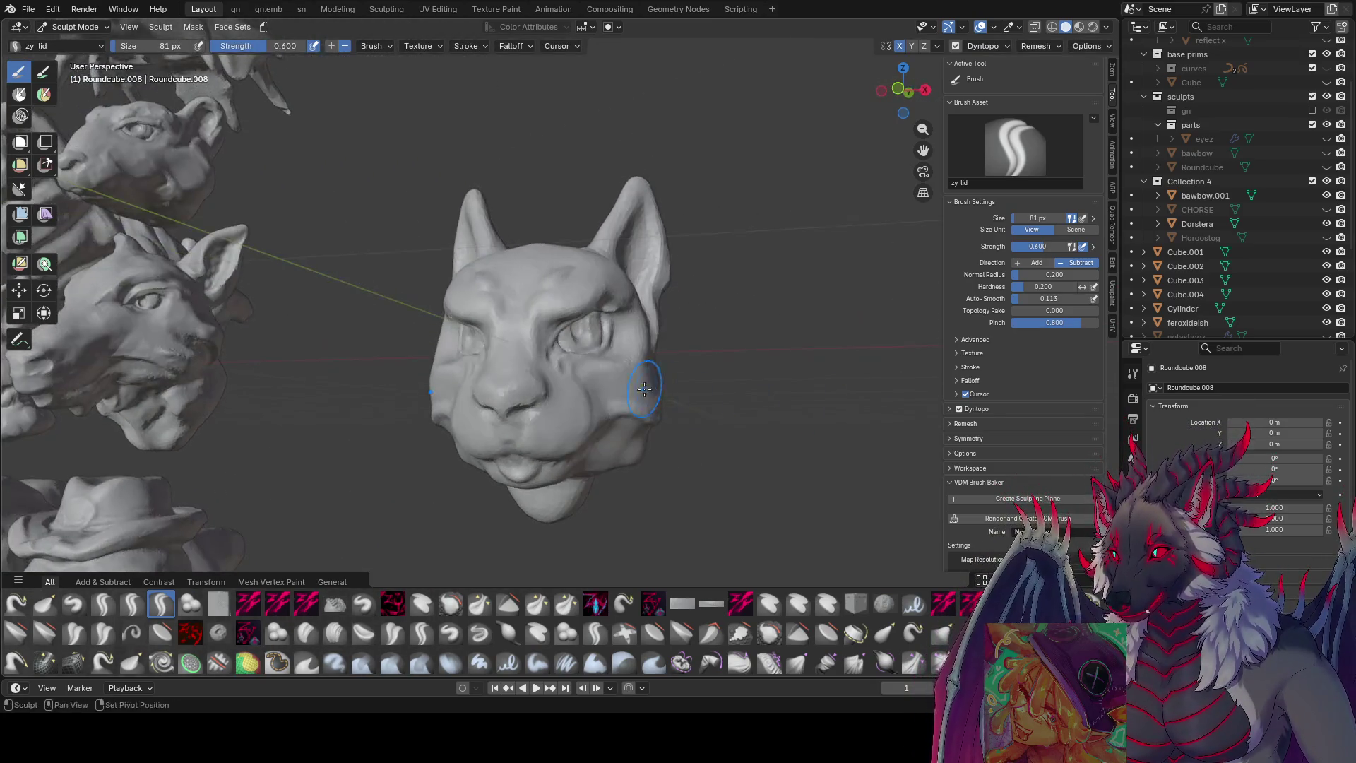
left_click_drag(700, 376, 704, 389)
mouse_move(707, 416)
middle_mouse_down()
mouse_move(696, 378)
mouse_move(751, 385)
mouse_move(769, 342)
middle_mouse_up()
middle_click_drag(675, 246, 606, 303)
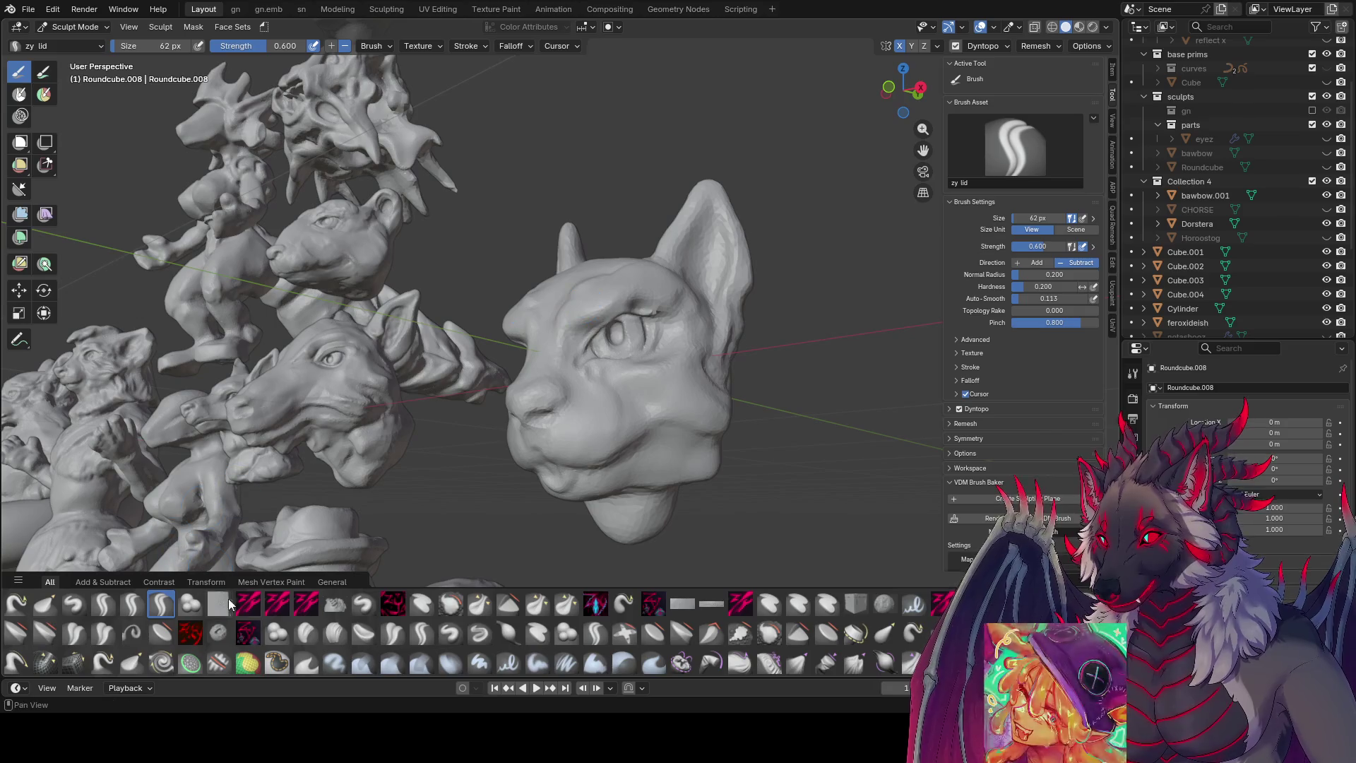
left_click(247, 602)
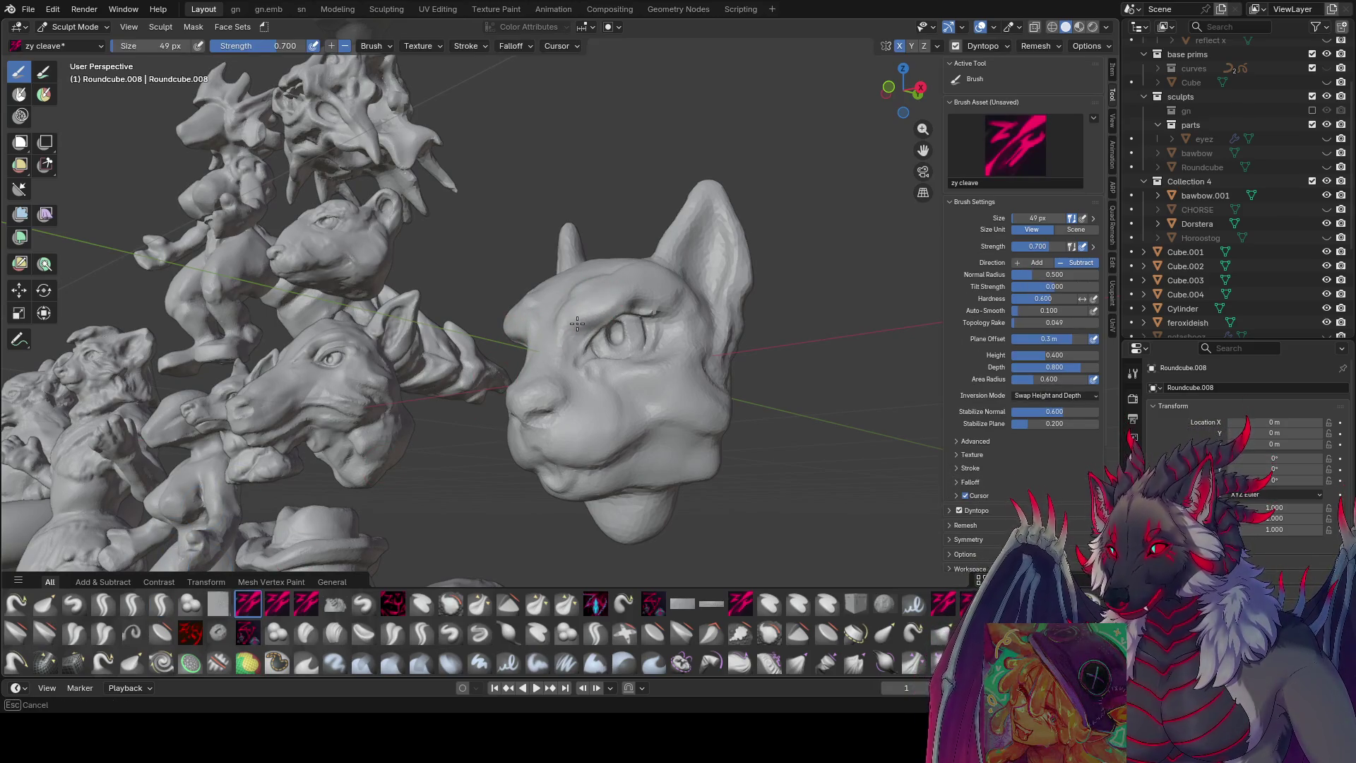
- Carve fine creases around the cat's eyes and muzzle with a halved cleave brush
mouse_move(742, 310)
middle_mouse_down()
mouse_move(622, 319)
mouse_move(601, 287)
mouse_move(644, 297)
middle_mouse_up()
key("bracketleft")
key("bracketleft")
key("bracketleft")
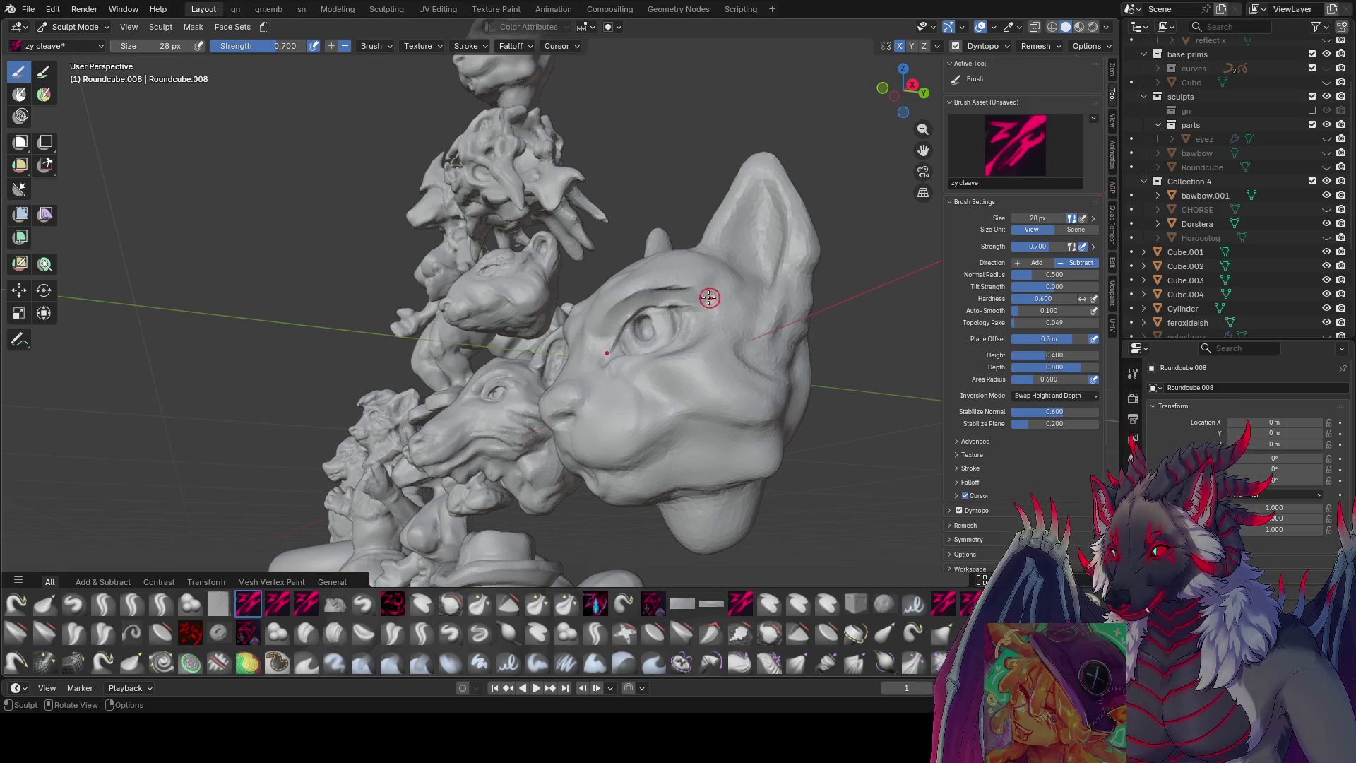
middle_click_drag(697, 293, 658, 302)
mouse_move(570, 322)
middle_mouse_down()
mouse_move(551, 318)
mouse_move(598, 310)
middle_mouse_up()
key("bracketleft")
key("bracketleft")
key("bracketleft")
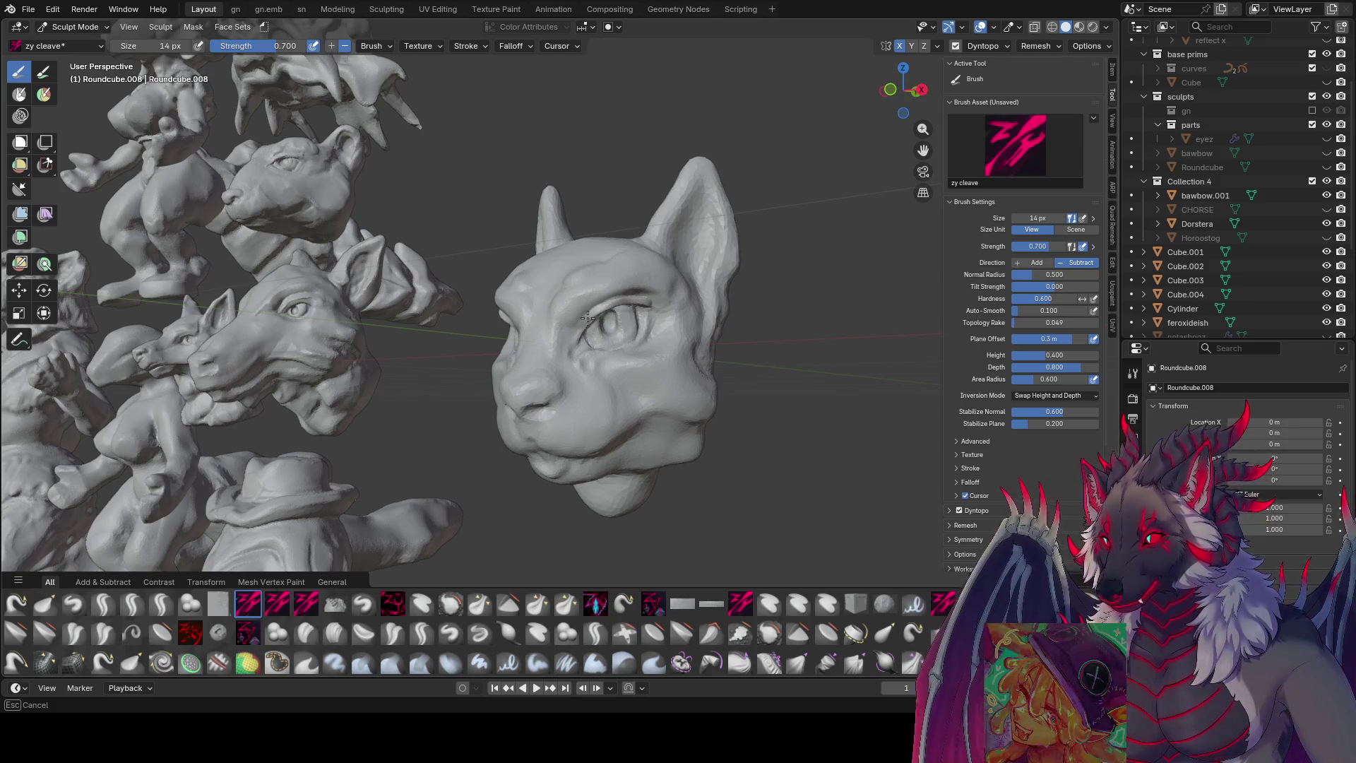
mouse_move(643, 302)
middle_mouse_down()
mouse_move(558, 313)
mouse_move(681, 295)
middle_mouse_up()
key("bracketright")
key("bracketright")
key("bracketright")
key("bracketright")
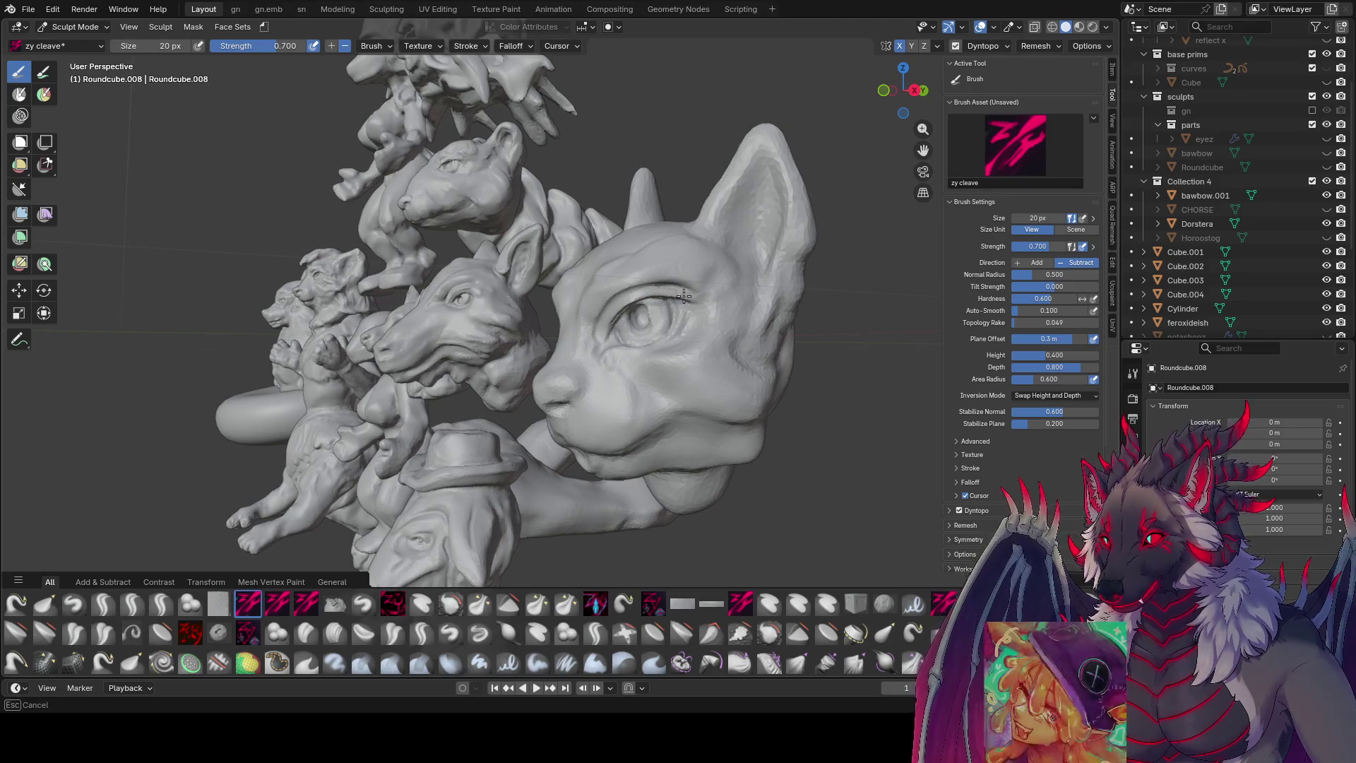
mouse_move(636, 294)
middle_mouse_down()
mouse_move(599, 292)
mouse_move(619, 262)
mouse_move(539, 260)
middle_mouse_up()
key("f")
left_click(676, 286)
key("f")
left_click(671, 257)
- Crease the mouth line from the front with a smaller brush
mouse_move(685, 257)
middle_mouse_down()
mouse_move(605, 273)
mouse_move(590, 333)
middle_mouse_up()
mouse_move(575, 393)
middle_mouse_down()
mouse_move(598, 386)
mouse_move(584, 393)
middle_mouse_up()
key("f")
left_click(600, 403)
mouse_move(660, 417)
middle_mouse_down()
mouse_move(595, 399)
mouse_move(675, 431)
middle_mouse_up()
mouse_move(644, 480)
middle_mouse_down()
mouse_move(535, 489)
mouse_move(514, 443)
middle_mouse_up()
left_click(524, 486)
key("bracketleft")
key("bracketleft")
key("bracketleft")
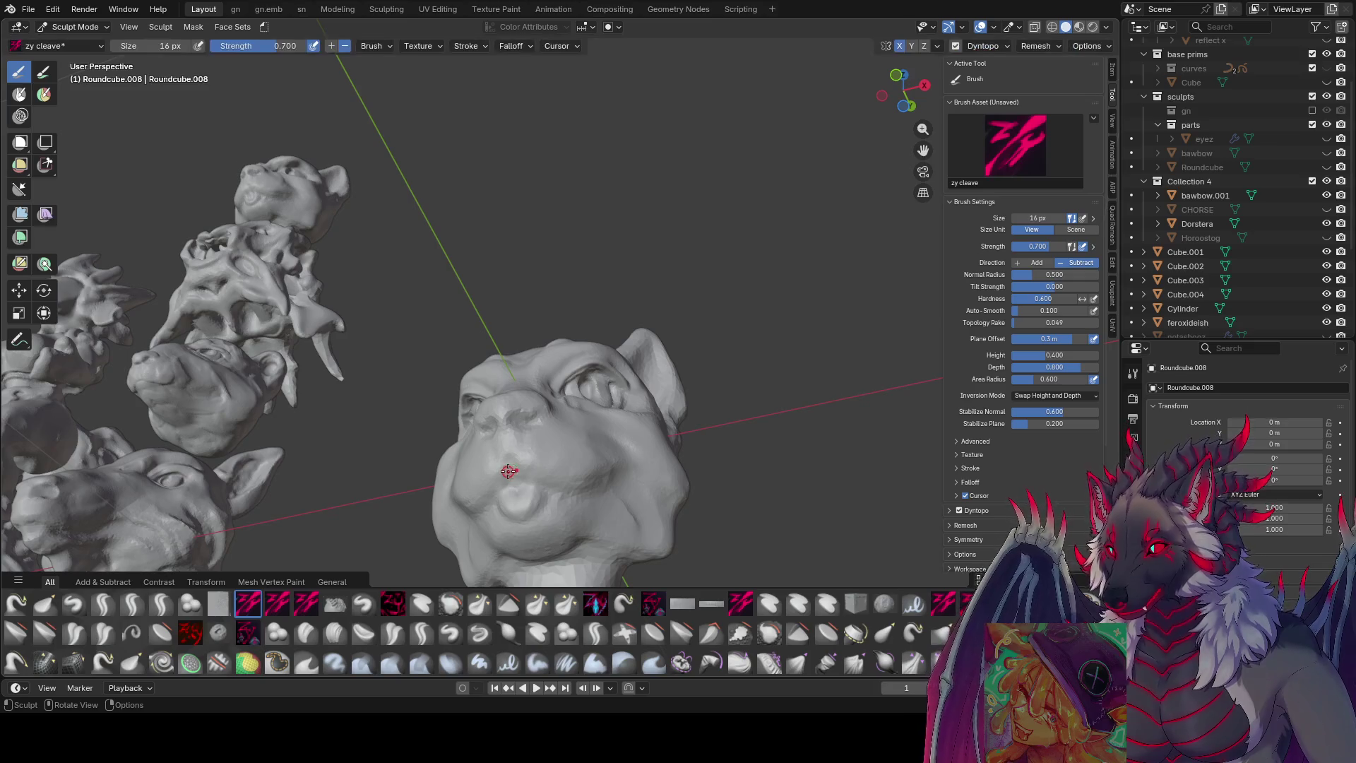
mouse_move(481, 496)
middle_mouse_down()
mouse_move(666, 464)
mouse_move(594, 466)
mouse_move(635, 451)
middle_mouse_up()
key("bracketright")
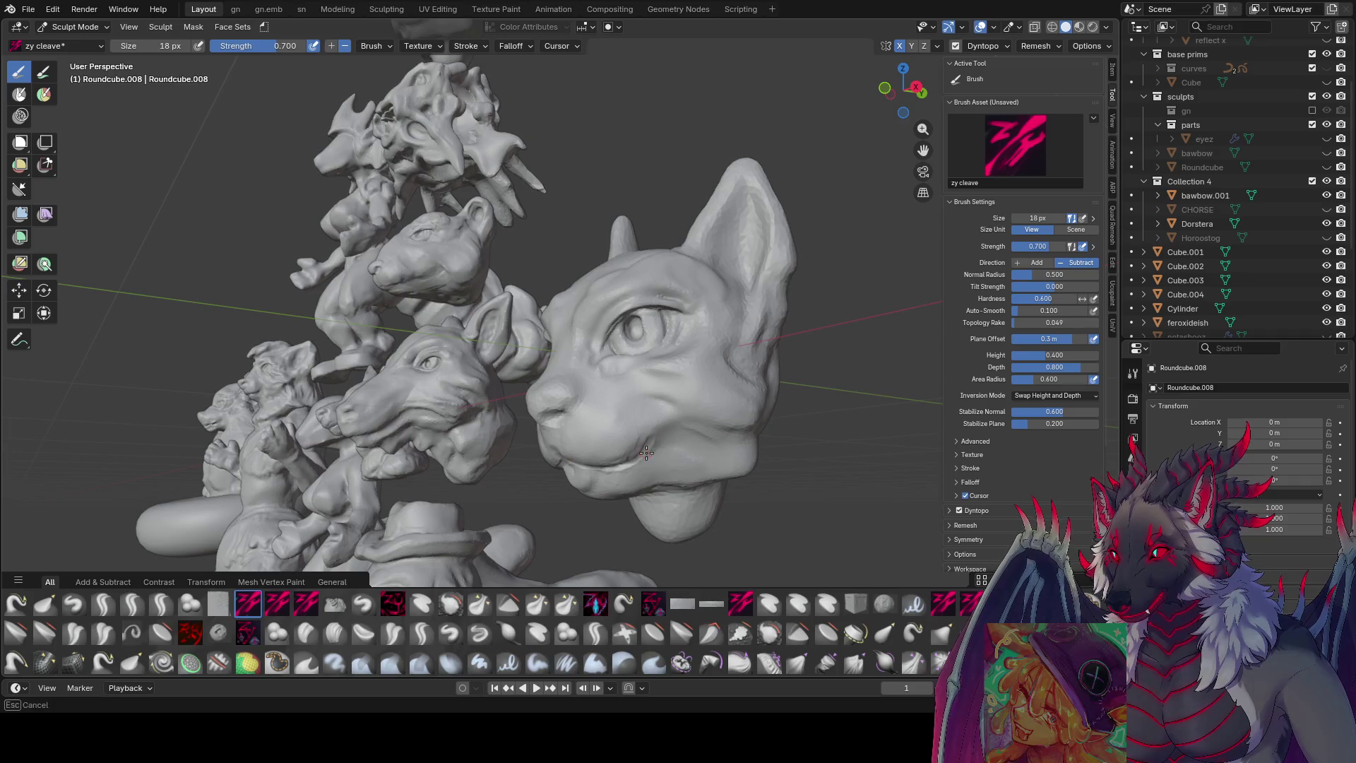
- Shape a rounded chin mass beneath the mouth with a larger brush from a low view
mouse_move(588, 490)
middle_mouse_down()
mouse_move(621, 469)
mouse_move(699, 462)
mouse_move(582, 459)
mouse_move(644, 475)
middle_mouse_up()
key("bracketright")
key("bracketright")
key("bracketright")
left_click(699, 461)
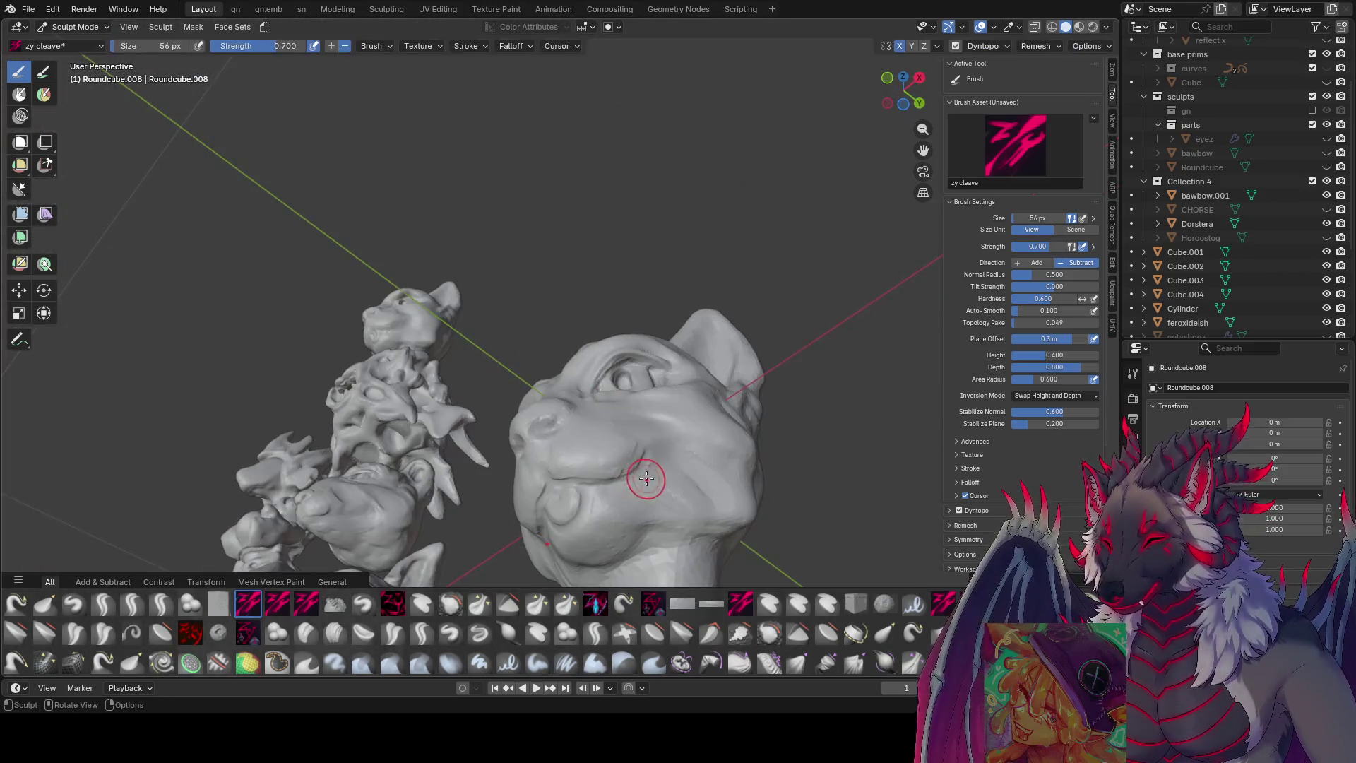
mouse_move(630, 546)
middle_mouse_down()
mouse_move(624, 512)
mouse_move(736, 513)
mouse_move(802, 484)
mouse_move(786, 515)
mouse_move(781, 500)
mouse_move(822, 513)
mouse_move(643, 540)
middle_mouse_up()
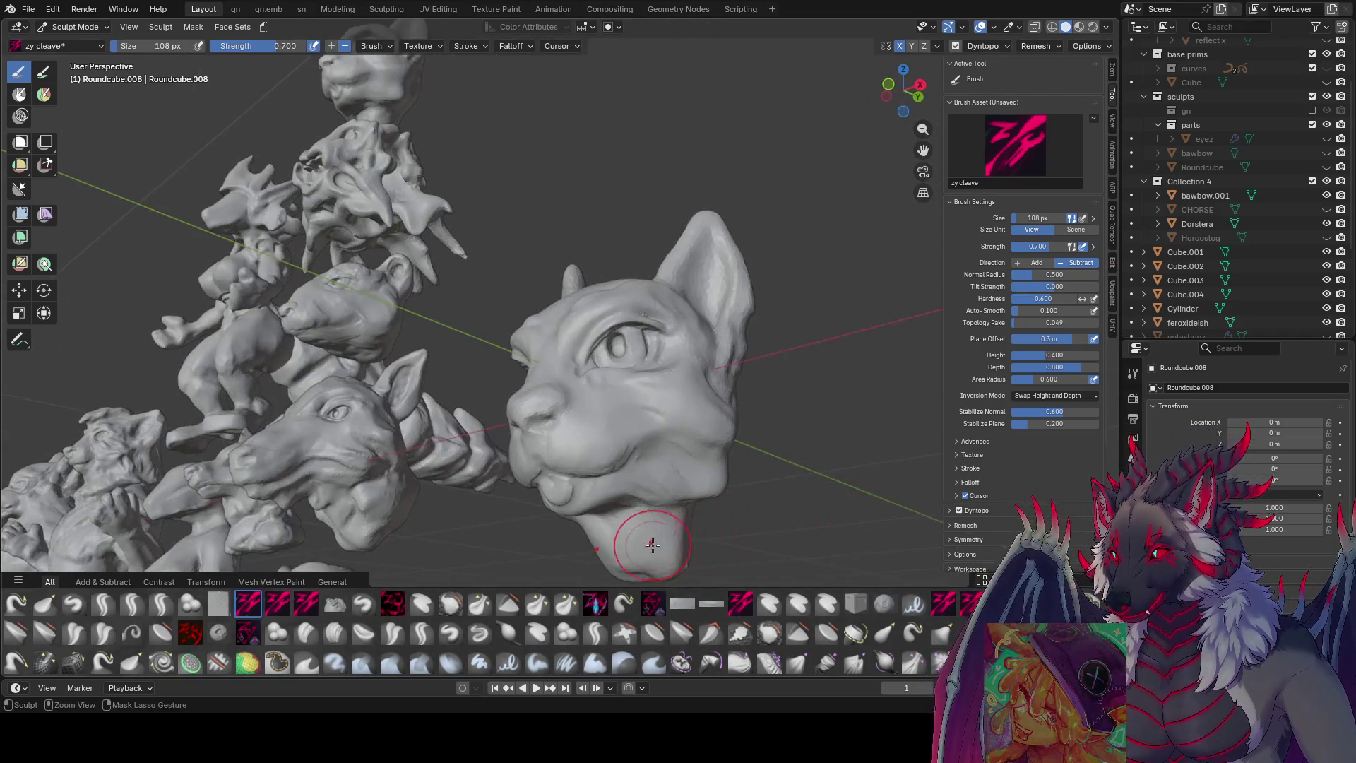
left_click(637, 523)
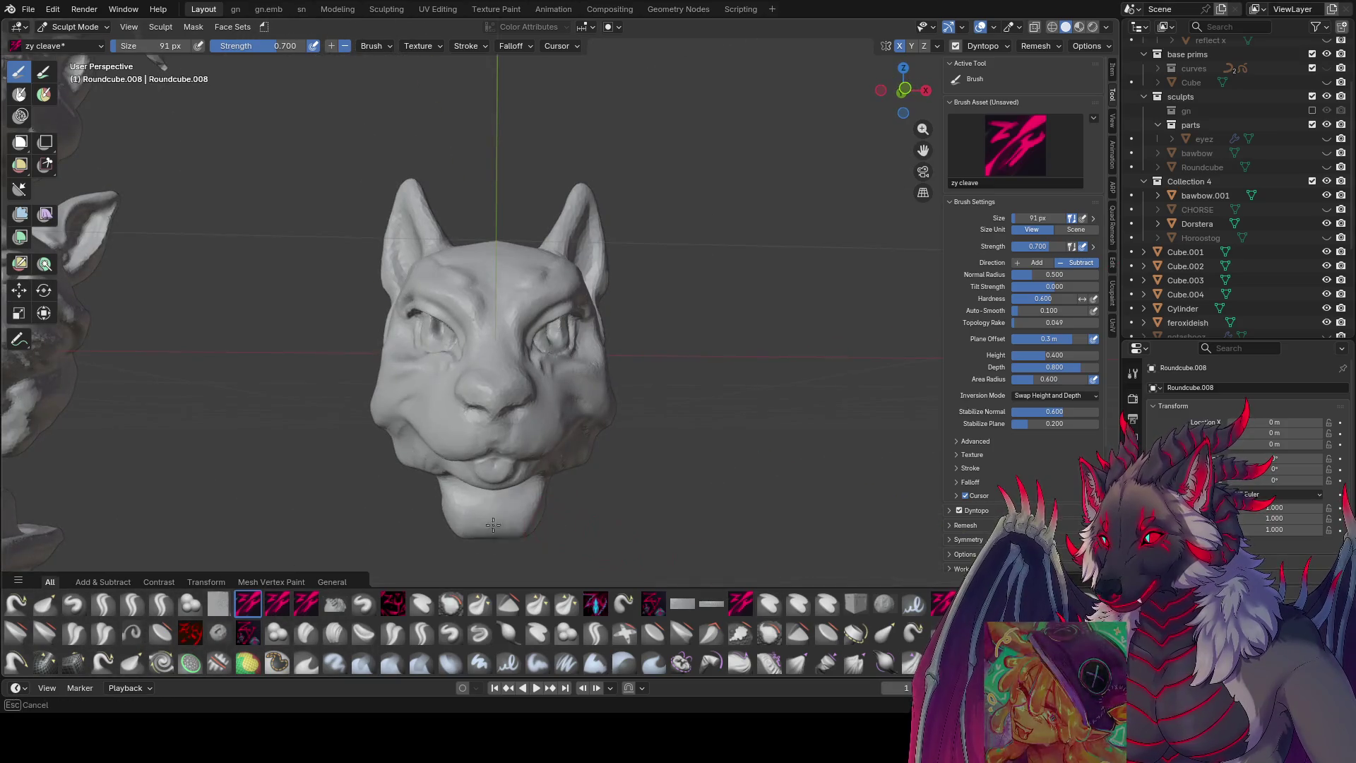
middle_click_drag(472, 511, 593, 515)
- Take the Grab brush and pull the head's overall silhouette from a side view with a large radius
key("g")
key("f")
left_click(595, 513)
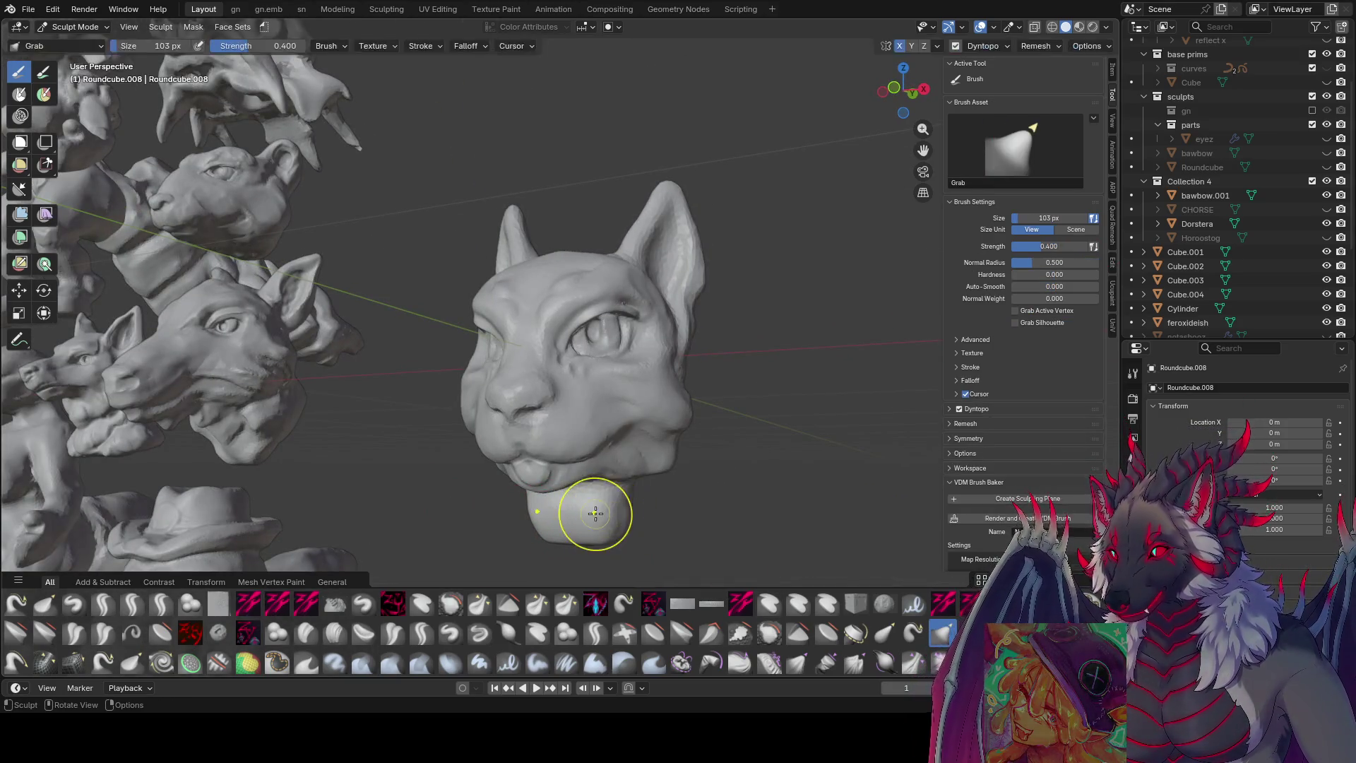
key("f")
left_click(644, 515)
mouse_move(635, 530)
middle_mouse_down()
mouse_move(584, 520)
mouse_move(632, 538)
middle_mouse_up()
mouse_move(751, 531)
middle_mouse_down()
mouse_move(812, 515)
mouse_move(863, 454)
mouse_move(748, 398)
mouse_move(671, 393)
middle_mouse_up()
key("f")
left_click(860, 522)
scroll(863, 453, "down", 3)
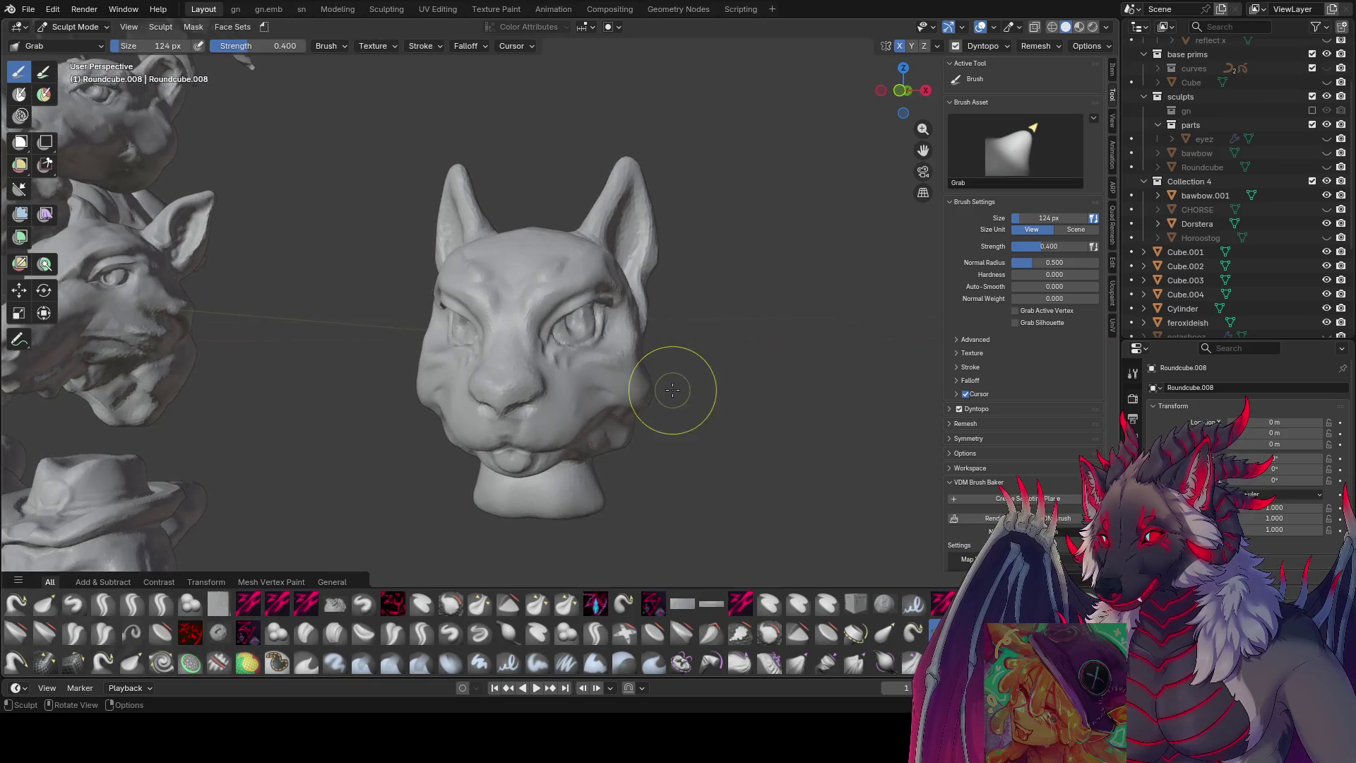
- Adjust the head's proportions between side and front views with varying brush sizes
key("f")
left_click(628, 348)
mouse_move(627, 348)
middle_mouse_down()
mouse_move(660, 346)
mouse_move(596, 290)
mouse_move(607, 275)
middle_mouse_up()
key("f")
left_click(600, 322)
key("f")
left_click(620, 288)
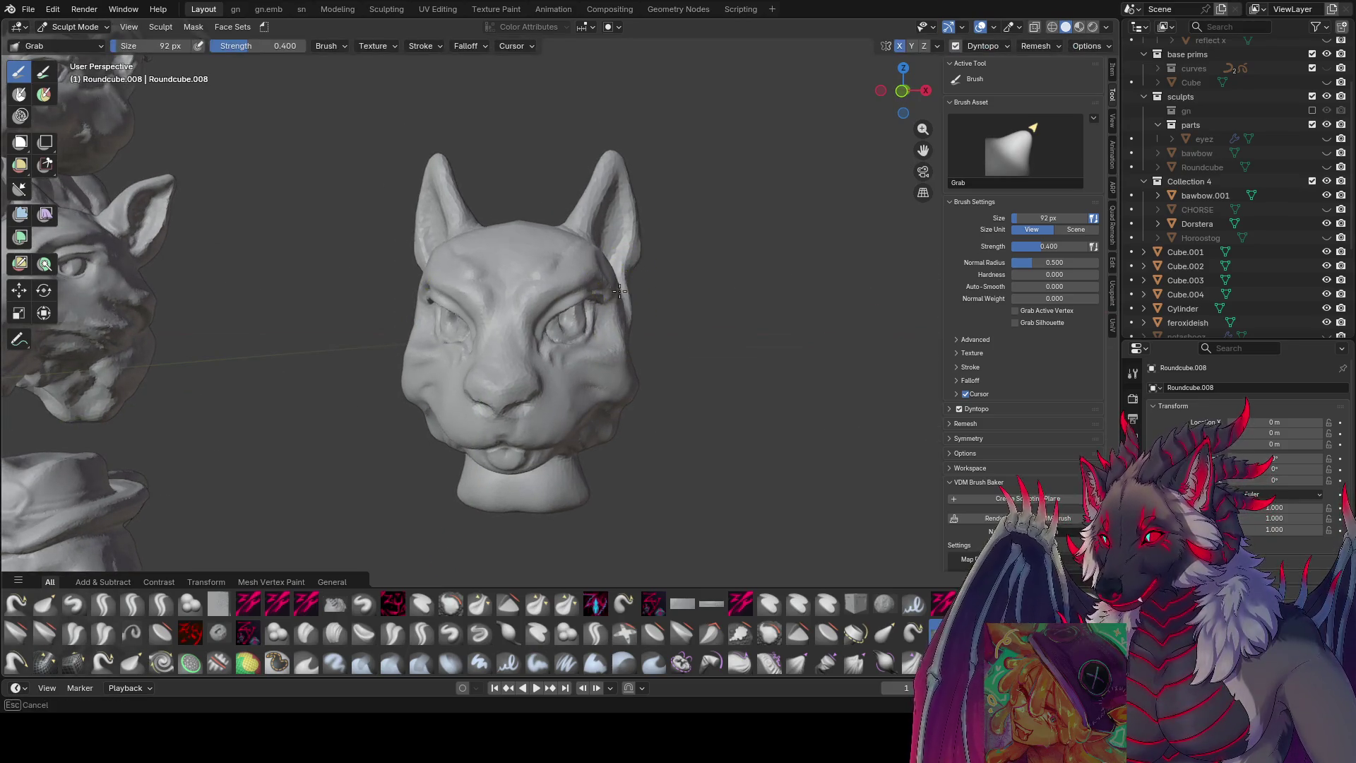
key("f")
mouse_move(618, 318)
middle_mouse_down()
mouse_move(454, 324)
mouse_move(597, 339)
middle_mouse_up()
key("f")
left_click(642, 294)
mouse_move(642, 293)
middle_mouse_down()
mouse_move(617, 294)
mouse_move(694, 306)
mouse_move(589, 326)
mouse_move(650, 318)
mouse_move(669, 377)
mouse_move(682, 318)
mouse_move(640, 294)
mouse_move(672, 282)
mouse_move(625, 268)
mouse_move(647, 254)
middle_mouse_up()
key("f")
left_click(681, 312)
scroll(677, 310, "down", 3)
scroll(610, 310, "up", 2)
- Refine smaller facial forms with a reduced grab brush and reframe on the cat head
key("f")
left_click(600, 317)
key("f")
left_click(666, 313)
key("f")
left_click(681, 318)
key("f")
left_click(671, 282)
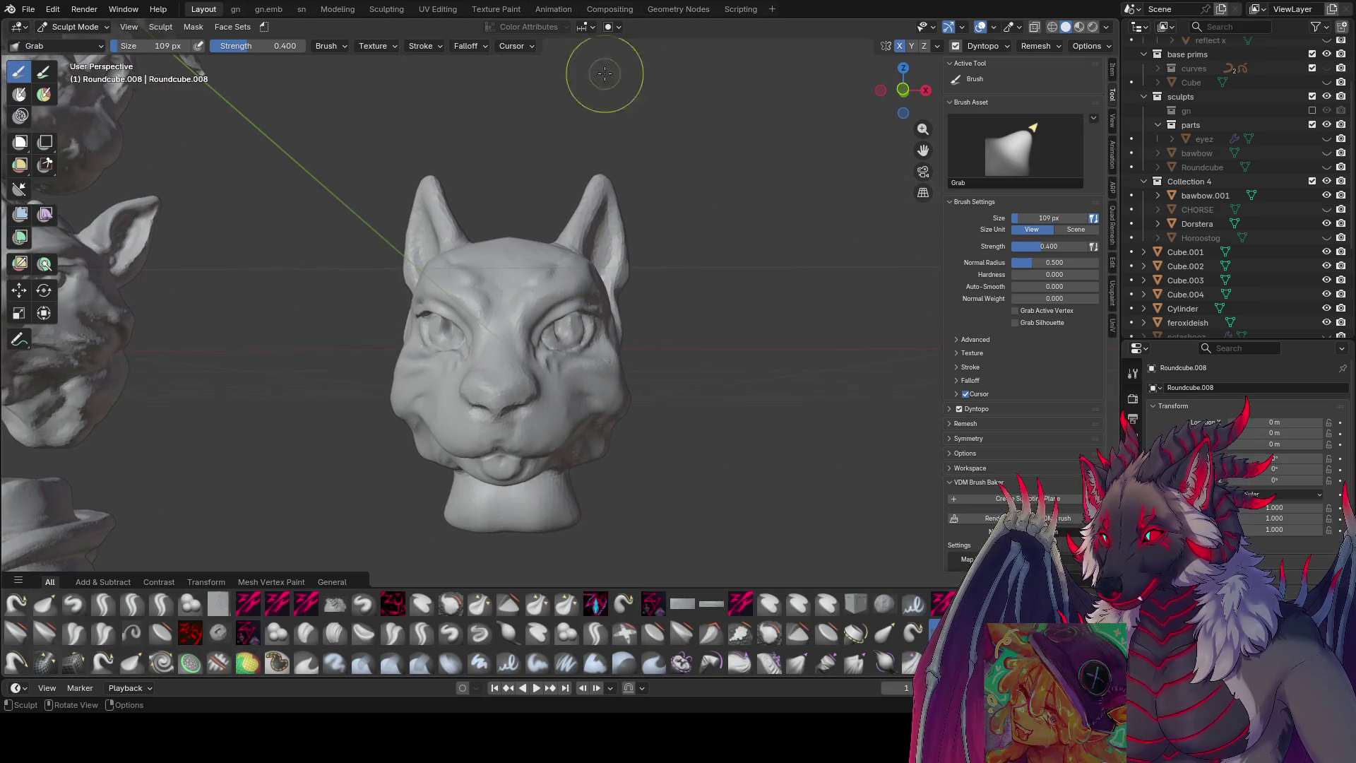
scroll(604, 58, "down", 5)
middle_click_drag(548, 234, 398, 383)
key("KP_Decimal")
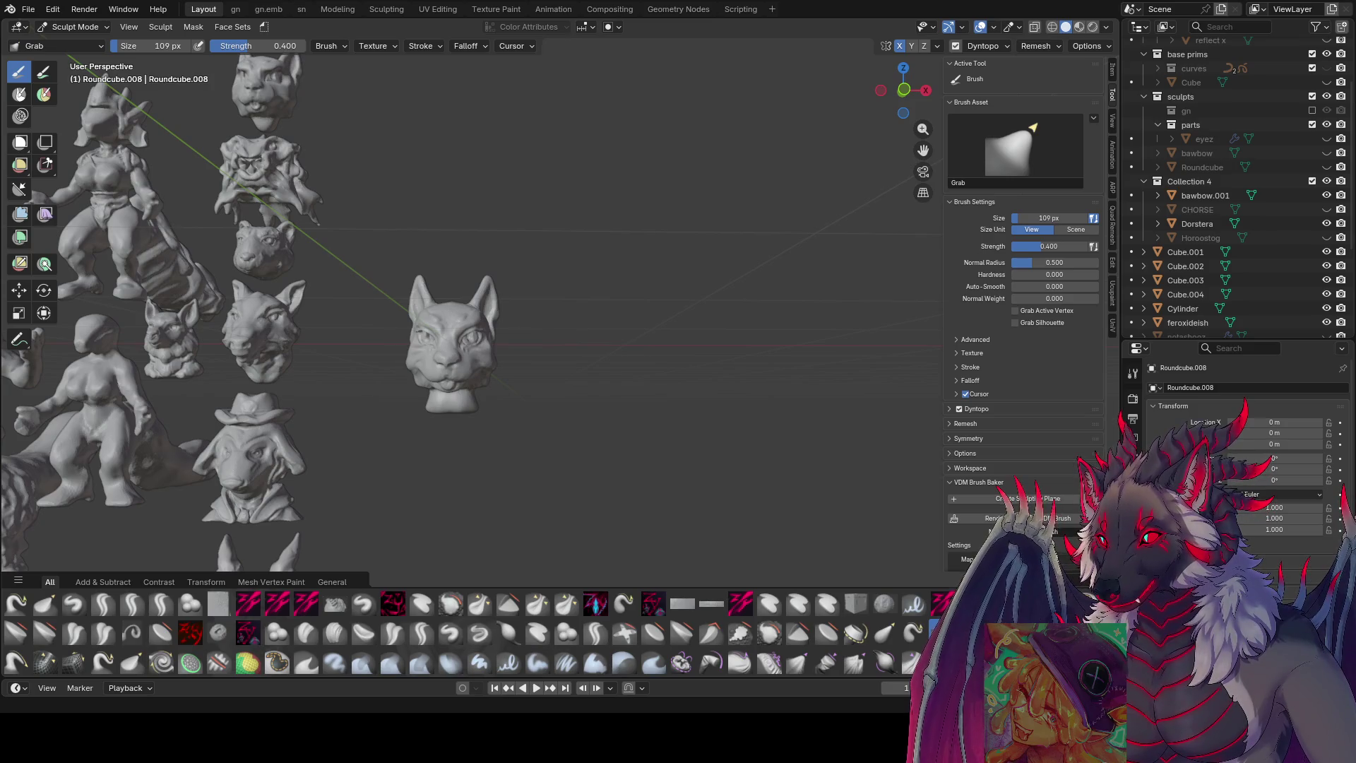
scroll(745, 282, "up", 2)
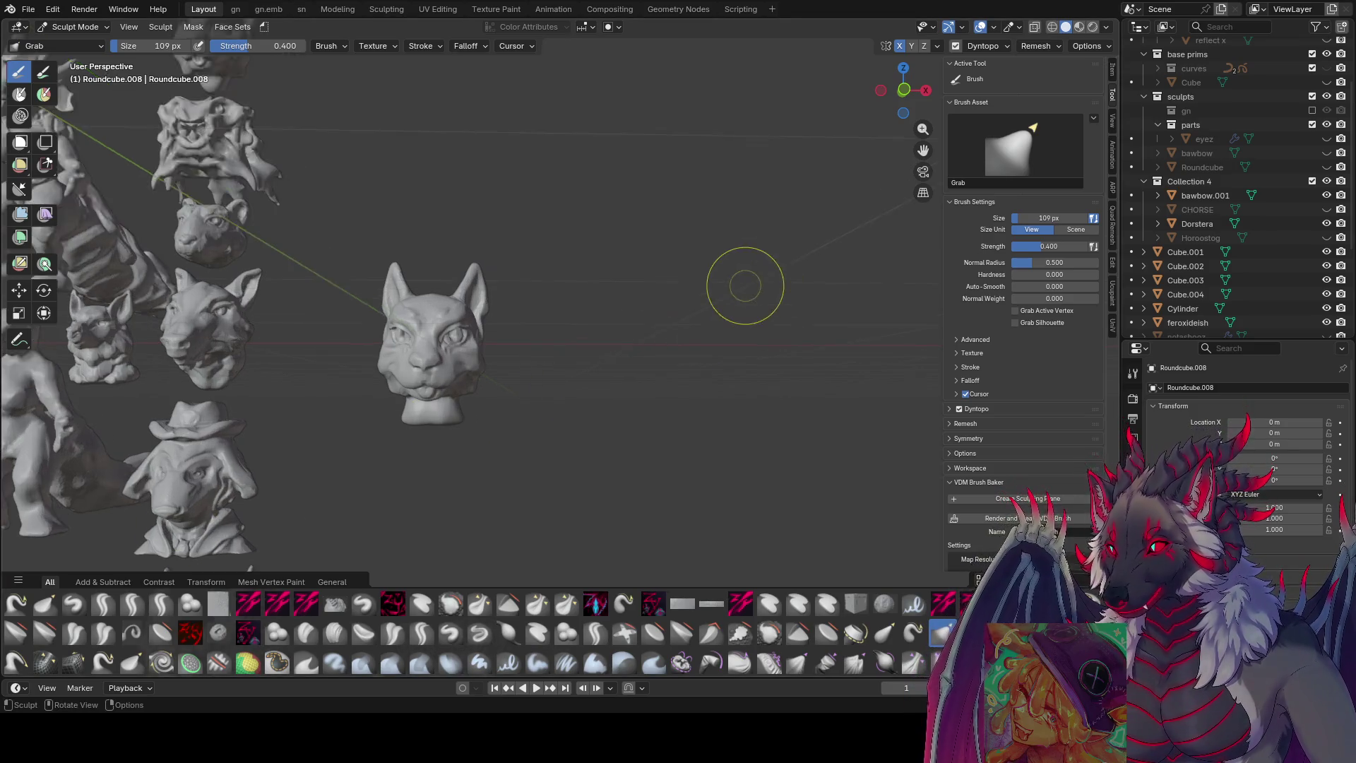
scroll(697, 319, "up", 2)
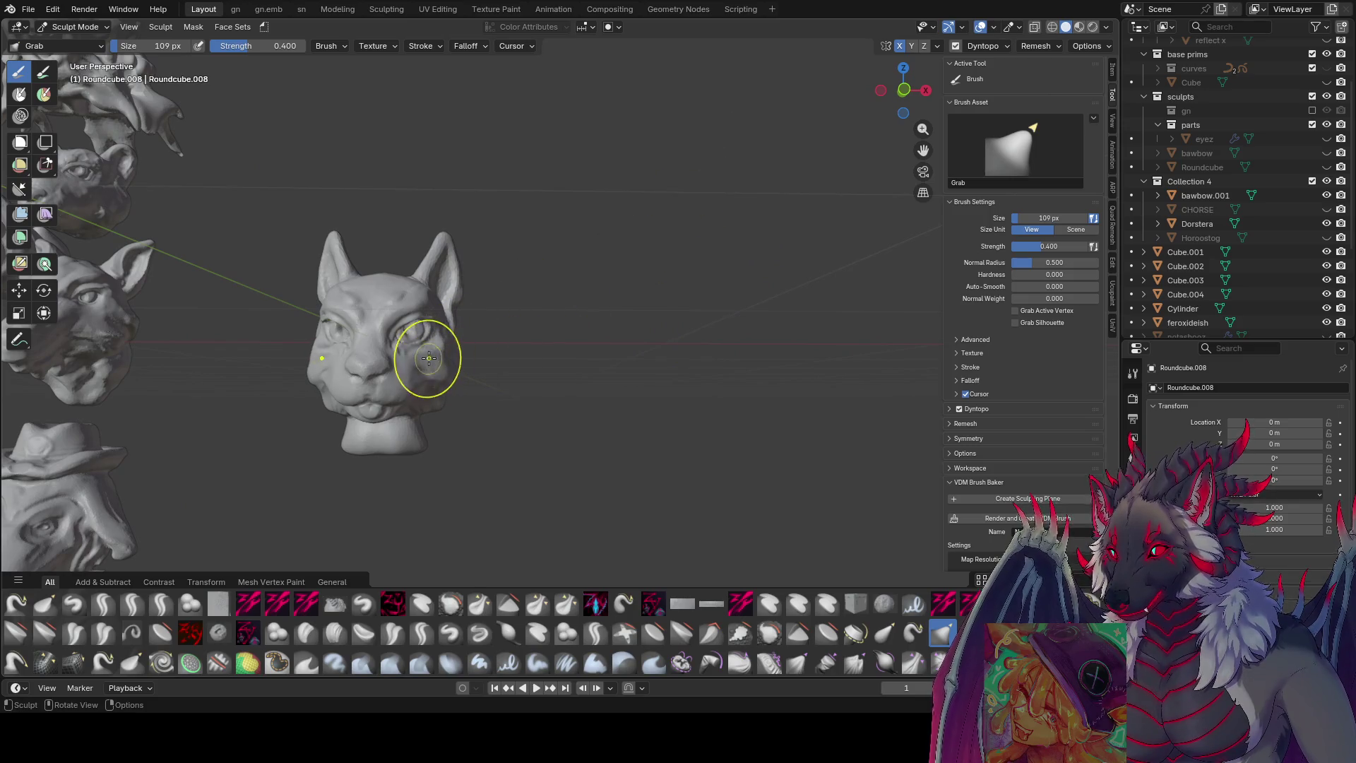
- Pull out a short neck stump below the chin, then return to the zy lid brush
key("f")
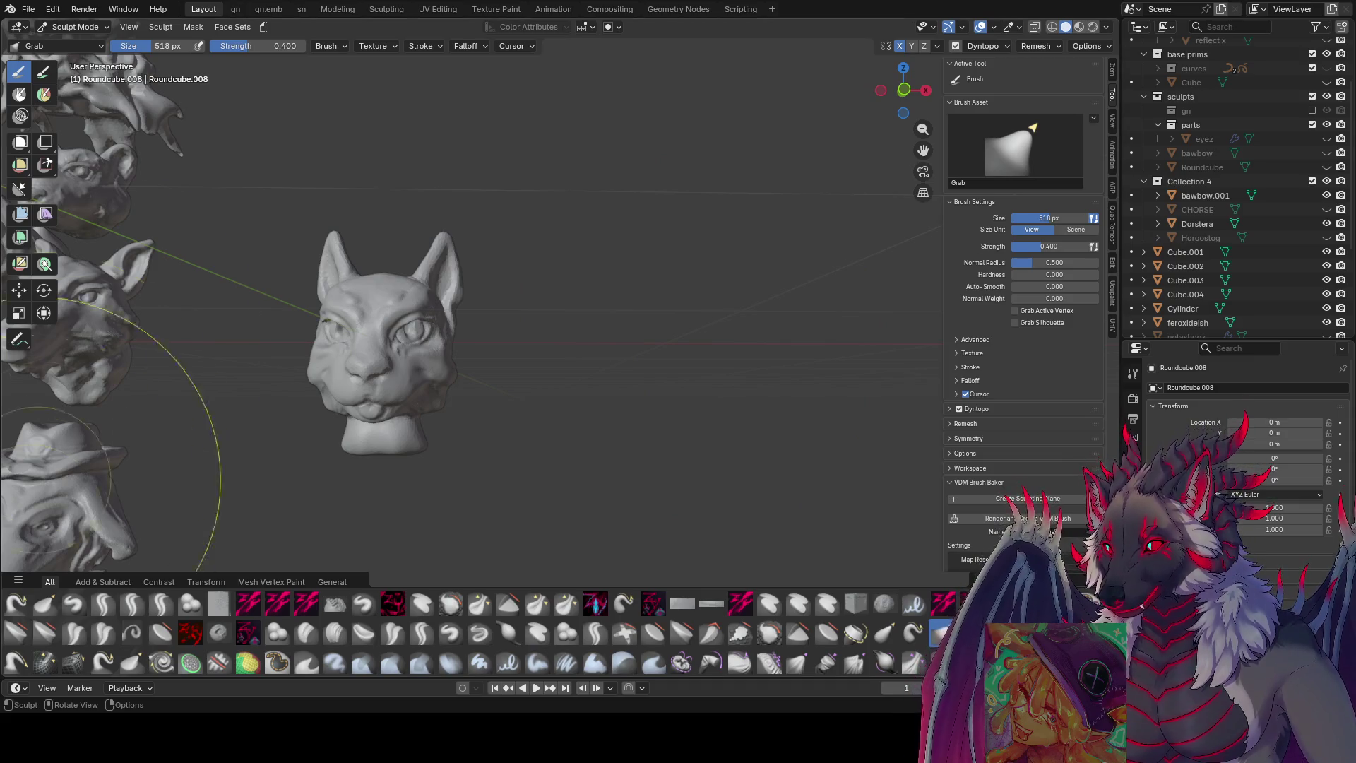
key("f")
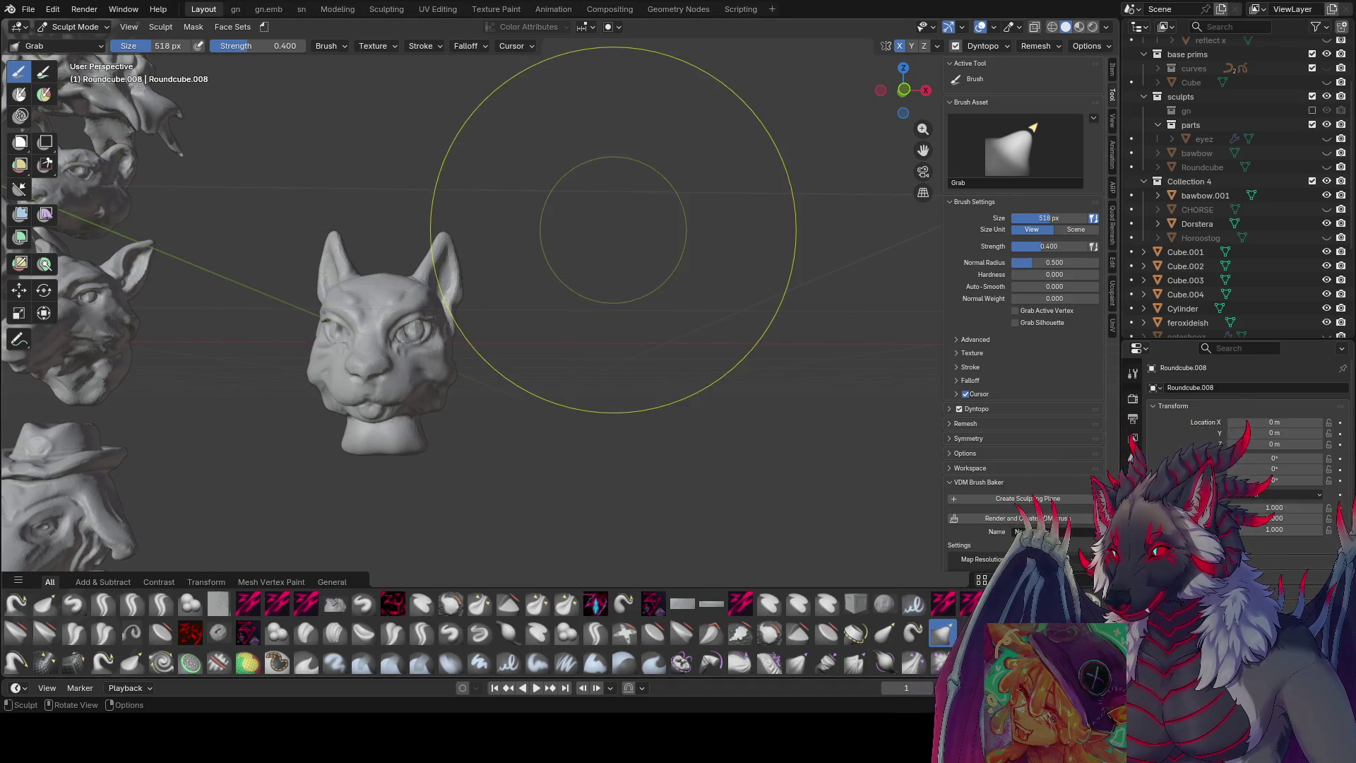
left_click(466, 315)
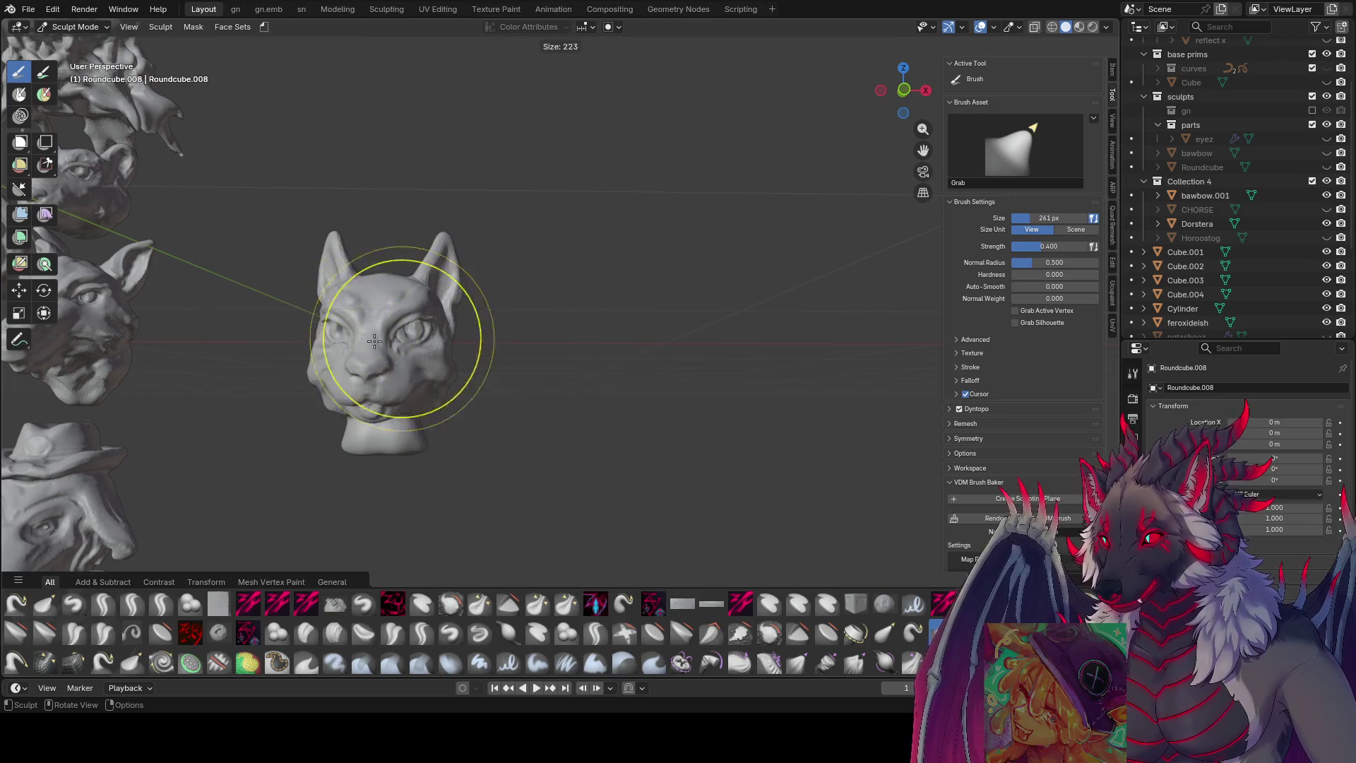
mouse_move(325, 348)
middle_mouse_down()
mouse_move(275, 353)
mouse_move(364, 349)
mouse_move(469, 312)
mouse_move(521, 252)
middle_mouse_up()
key("f")
left_click(324, 339)
left_click(403, 312)
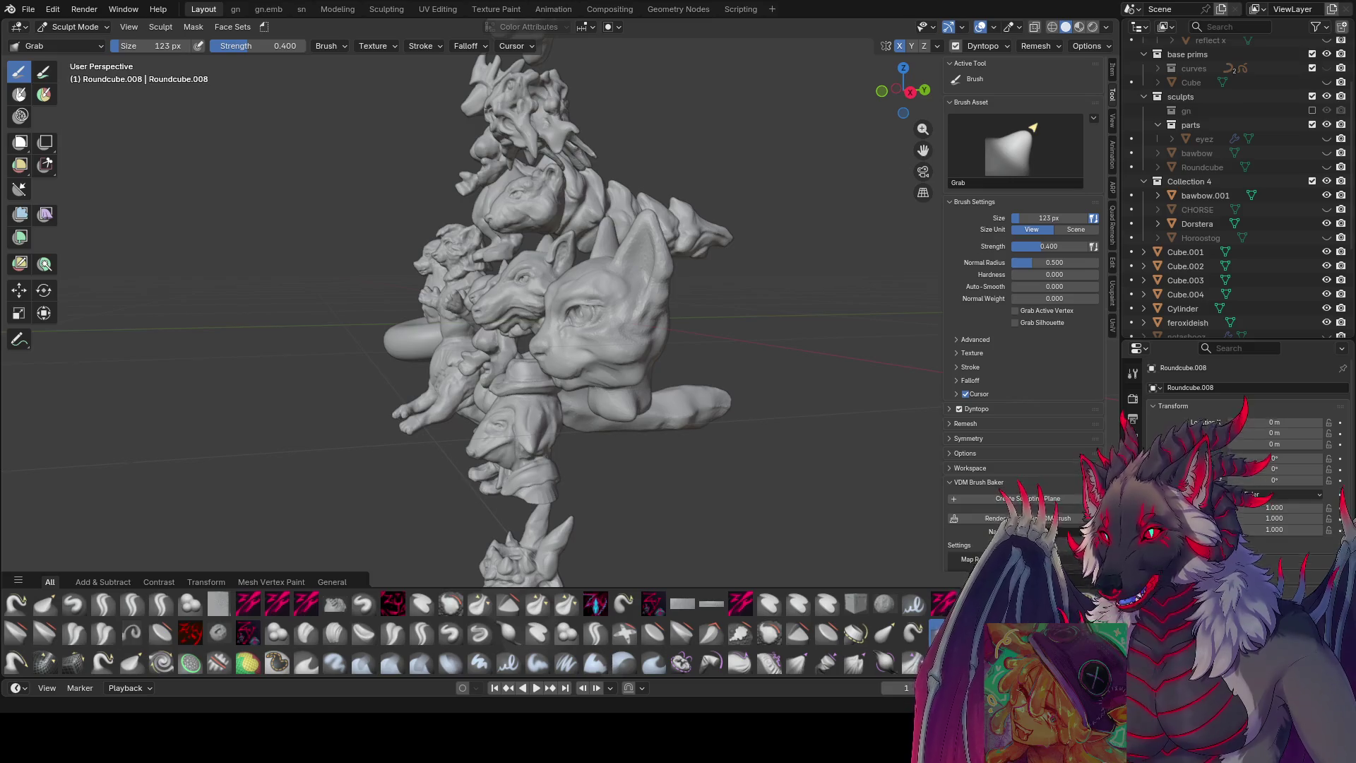
scroll(641, 343, "up", 3)
middle_click_drag(642, 341, 682, 324)
key("f")
left_click(609, 271)
mouse_move(575, 258)
middle_mouse_down()
mouse_move(591, 267)
mouse_move(364, 605)
middle_mouse_up()
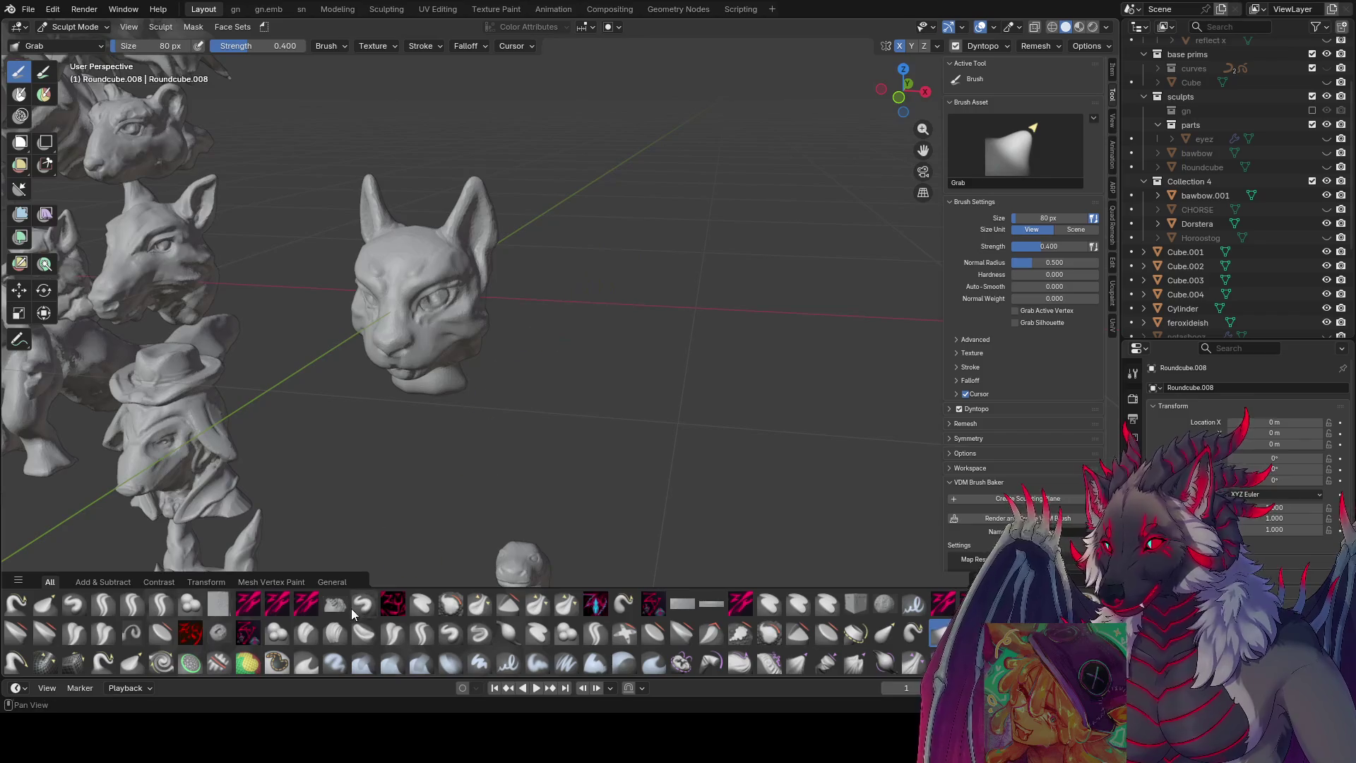
left_click(159, 604)
mouse_move(483, 187)
middle_mouse_down()
mouse_move(567, 205)
mouse_move(503, 235)
mouse_move(442, 226)
mouse_move(513, 272)
middle_mouse_up()
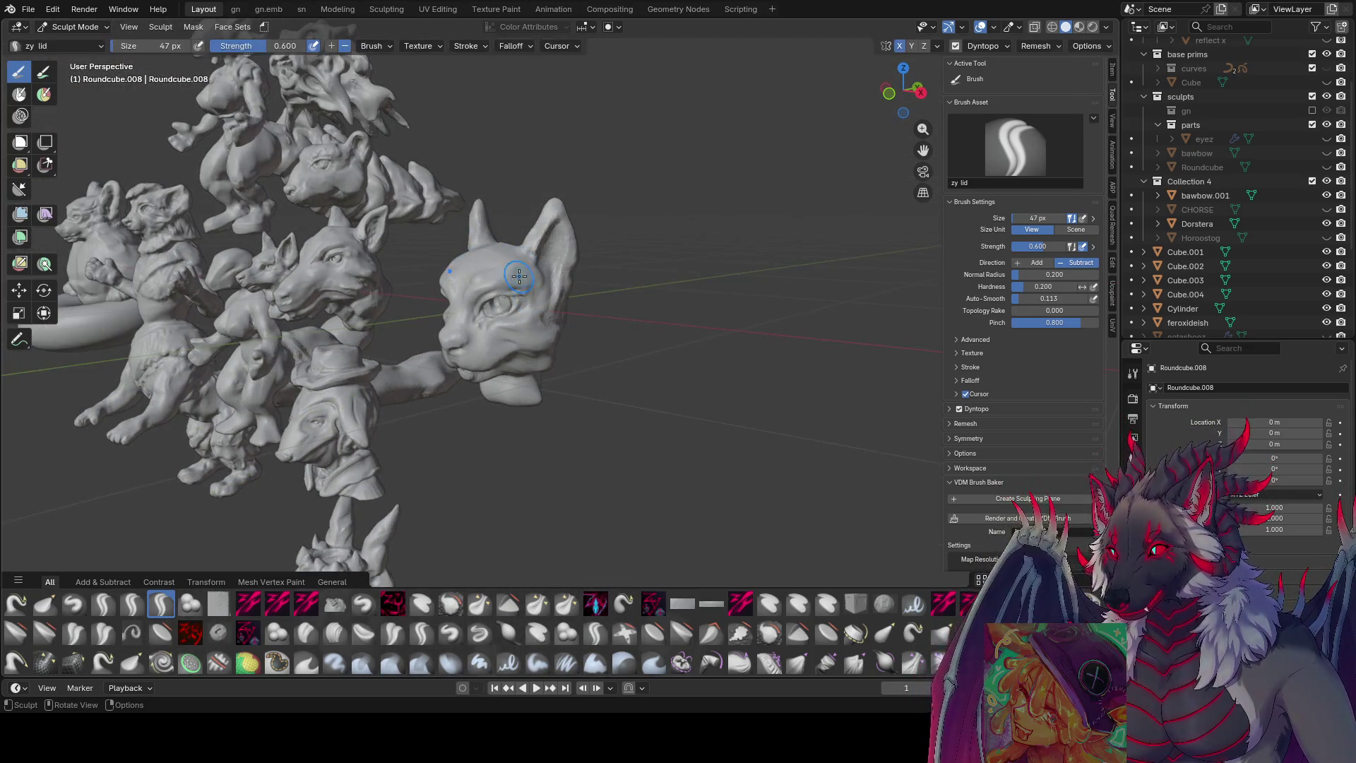
- Tweak the brush size around the head and switch back to the Grab brush
key("bracketleft")
key("bracketleft")
middle_click_drag(534, 287, 504, 301)
key("bracketleft")
key("bracketleft")
mouse_move(458, 332)
middle_mouse_down()
mouse_move(587, 305)
mouse_move(784, 331)
middle_mouse_up()
key("bracketright")
key("bracketright")
key("bracketright")
key("g")
- Review the cat head from front and three-quarter angles and save inspire me.blend
mouse_move(580, 310)
middle_mouse_down()
mouse_move(441, 301)
mouse_move(545, 294)
middle_mouse_up()
scroll(545, 292, "up", 4)
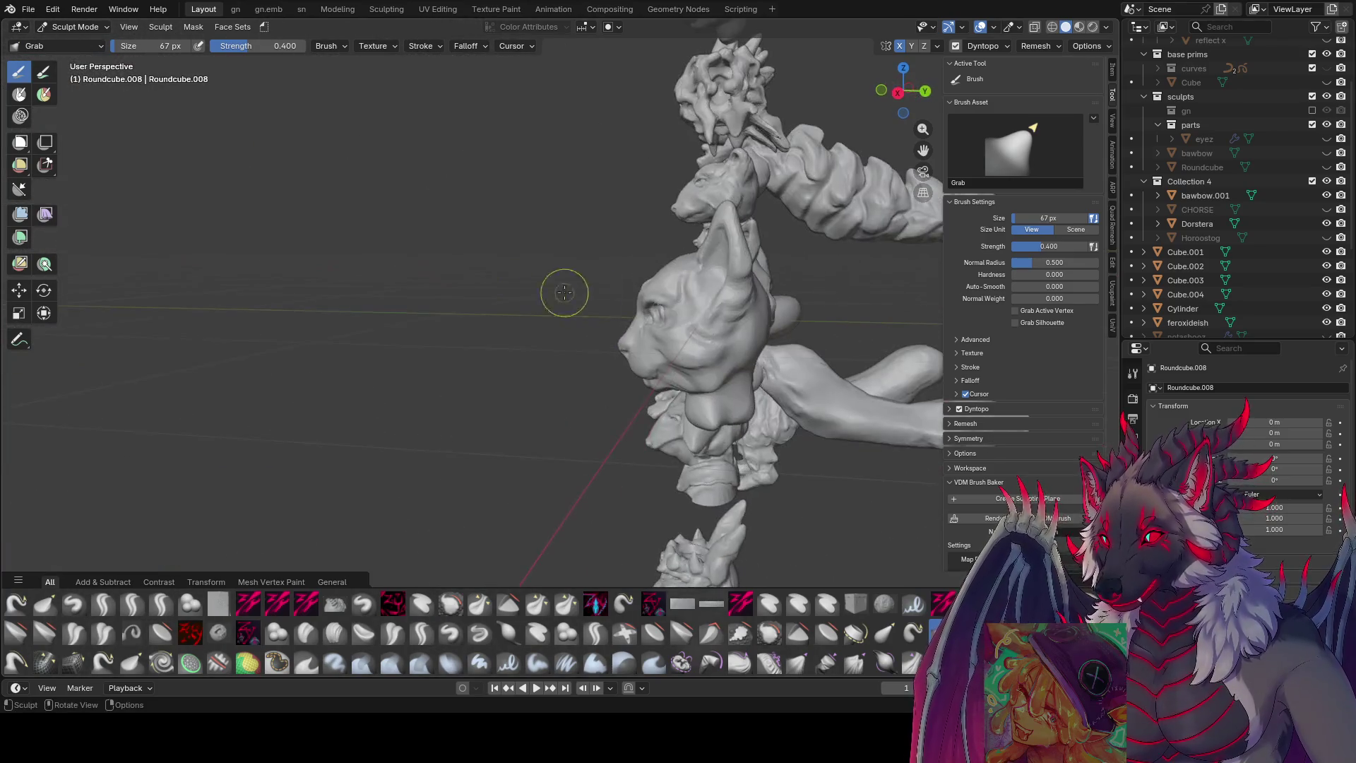
mouse_move(659, 308)
middle_mouse_down()
mouse_move(851, 315)
mouse_move(585, 307)
mouse_move(605, 281)
mouse_move(763, 257)
middle_mouse_up()
scroll(765, 256, "up", 3)
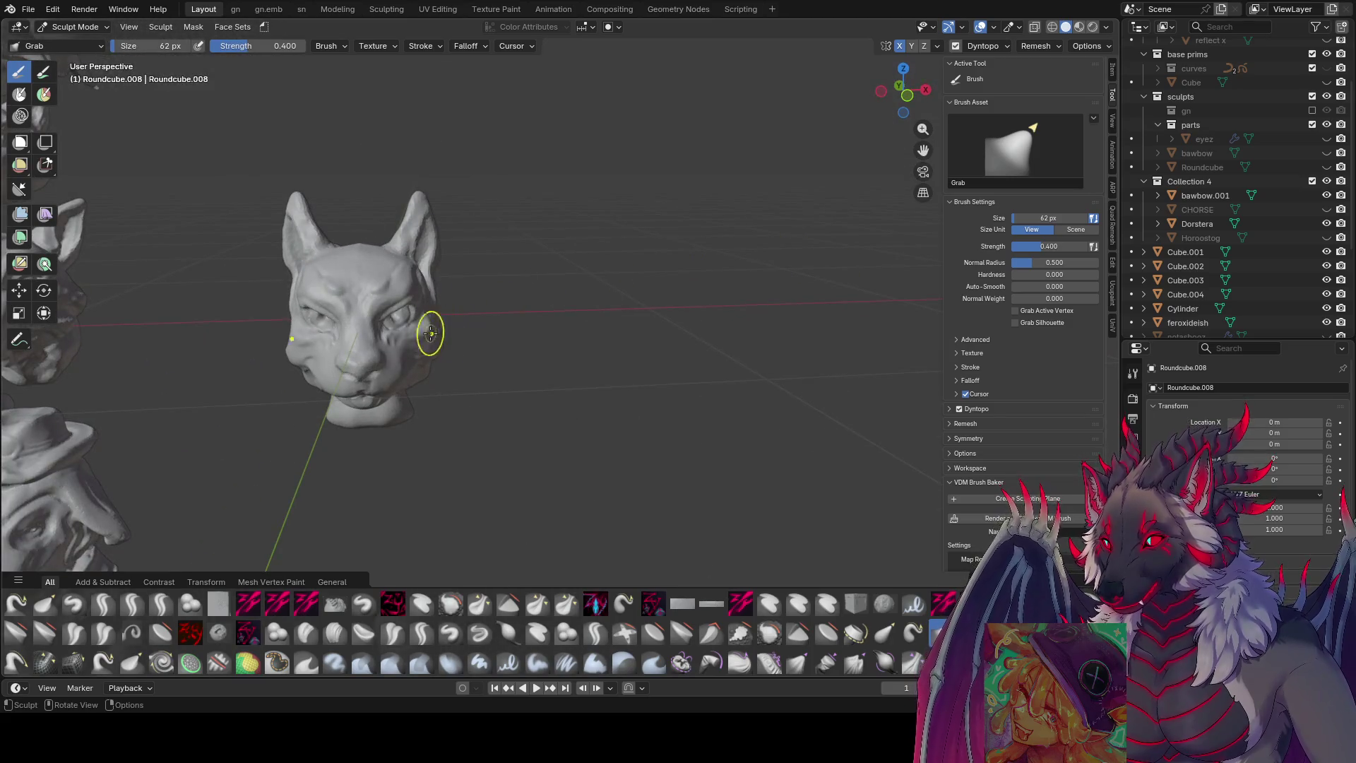
middle_click_drag(433, 332, 402, 343)
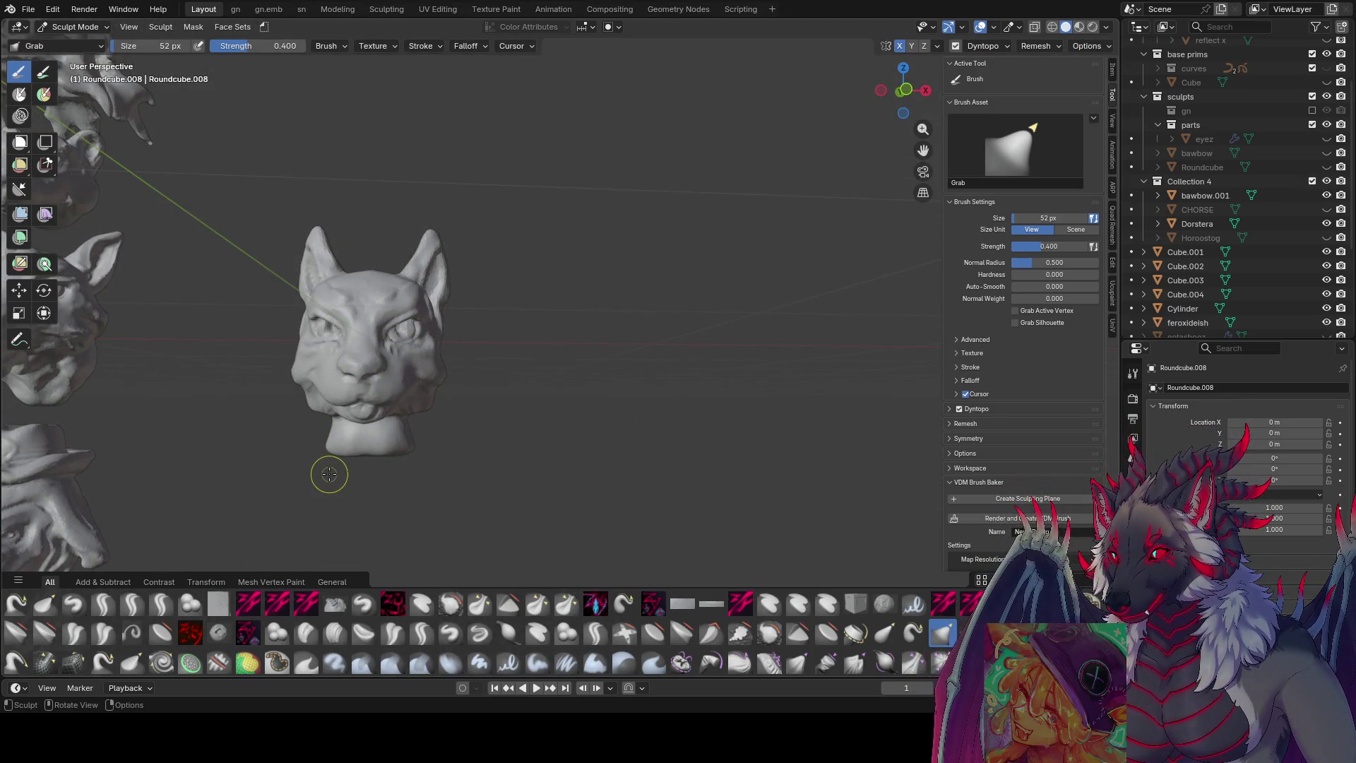
scroll(328, 470, "up", 3)
middle_click_drag(328, 470, 503, 365)
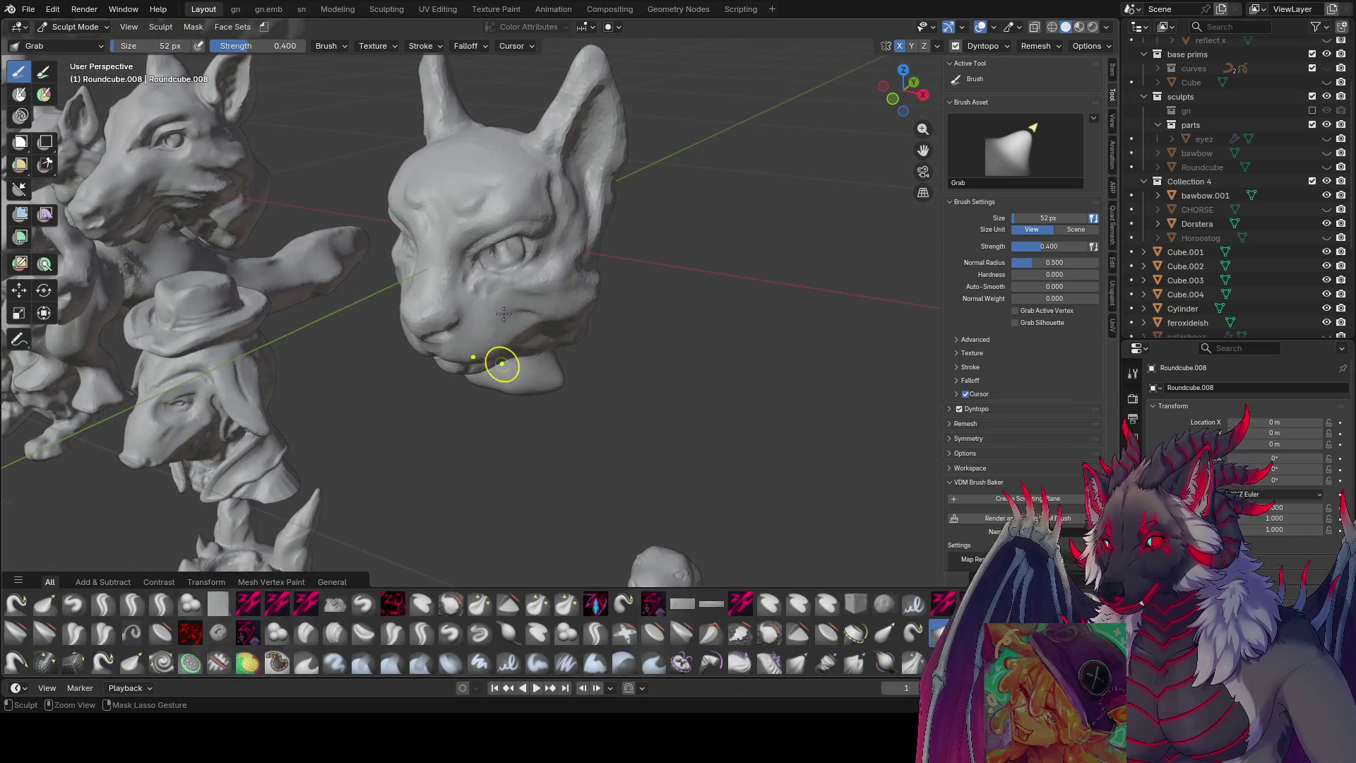
key("ctrl+s")
- Pick the zy panelize brush and carve planar panels into the forehead, resizing between about 48 and 27 px
left_click(247, 602)
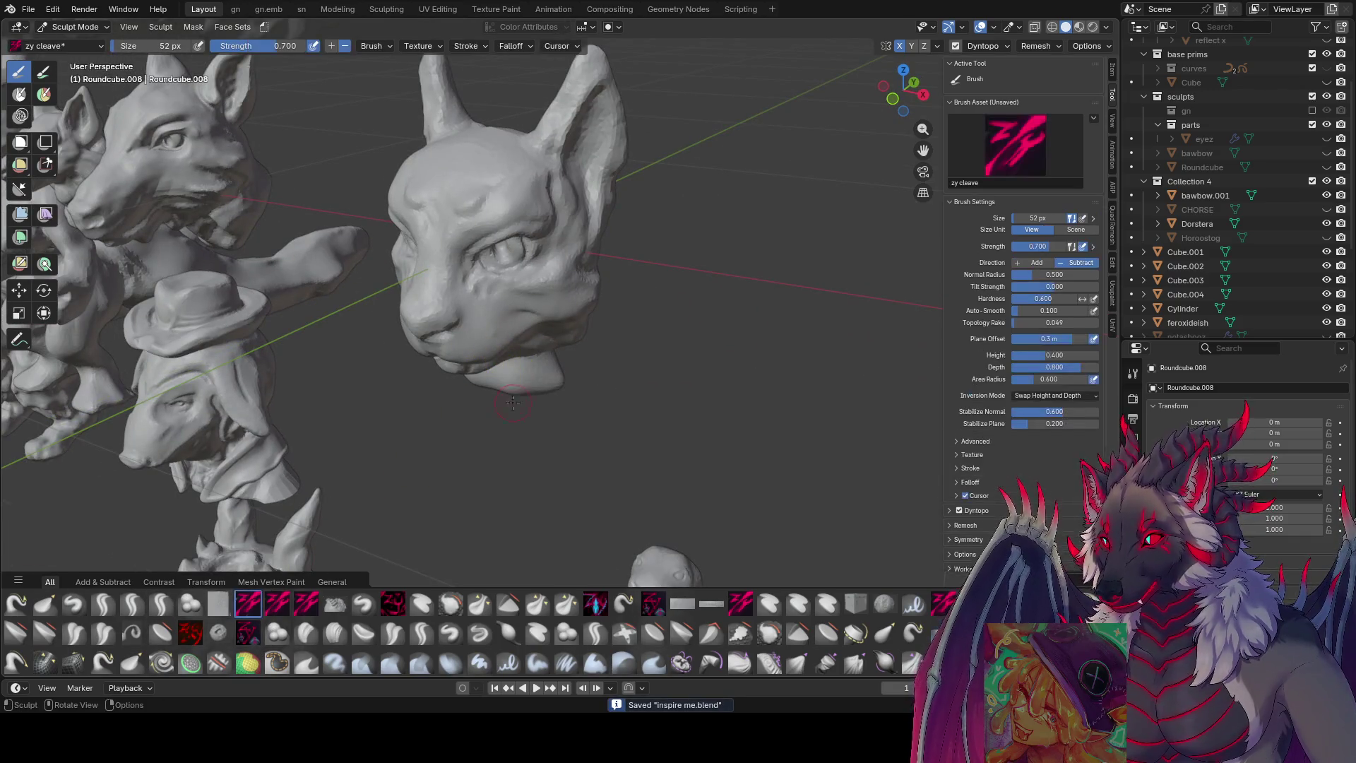
left_click(594, 604)
middle_click_drag(498, 287, 441, 330)
key("f")
left_click(566, 273)
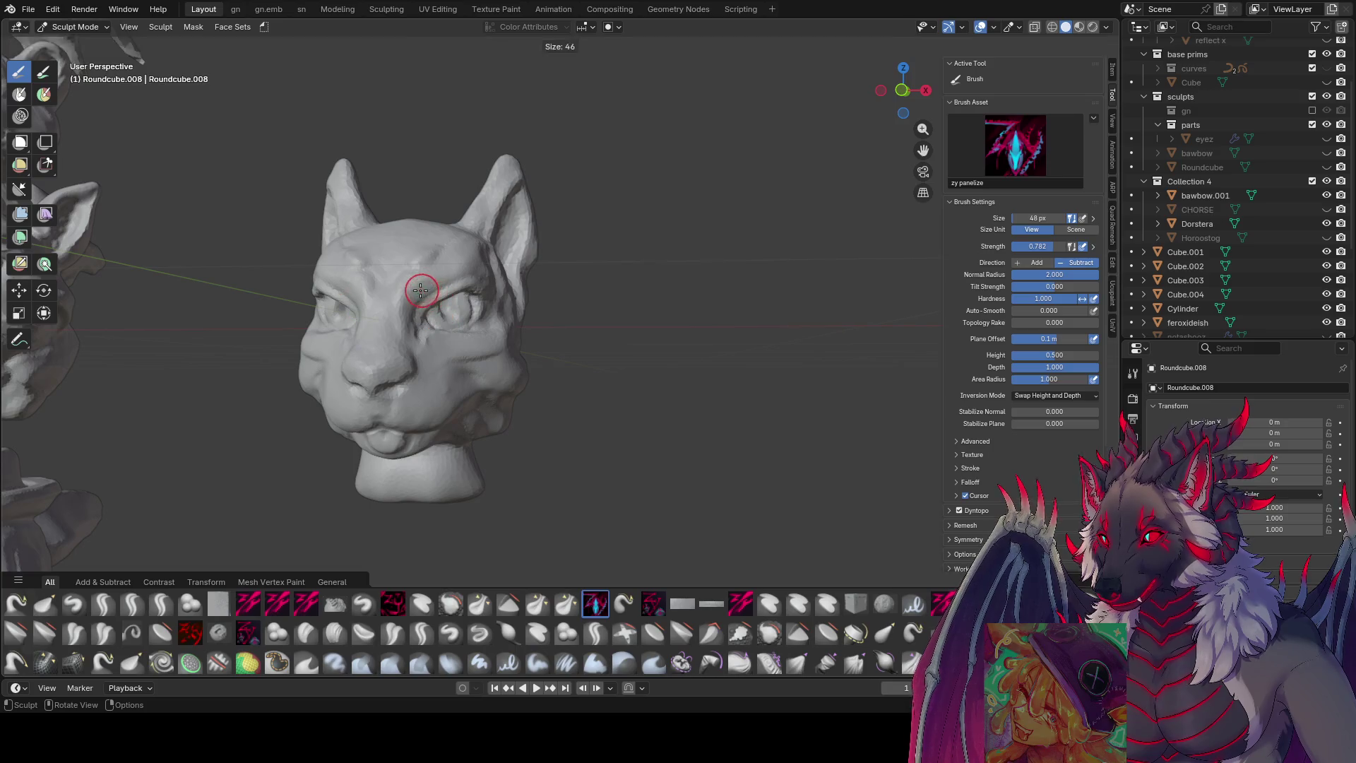
middle_click_drag(449, 265, 444, 289)
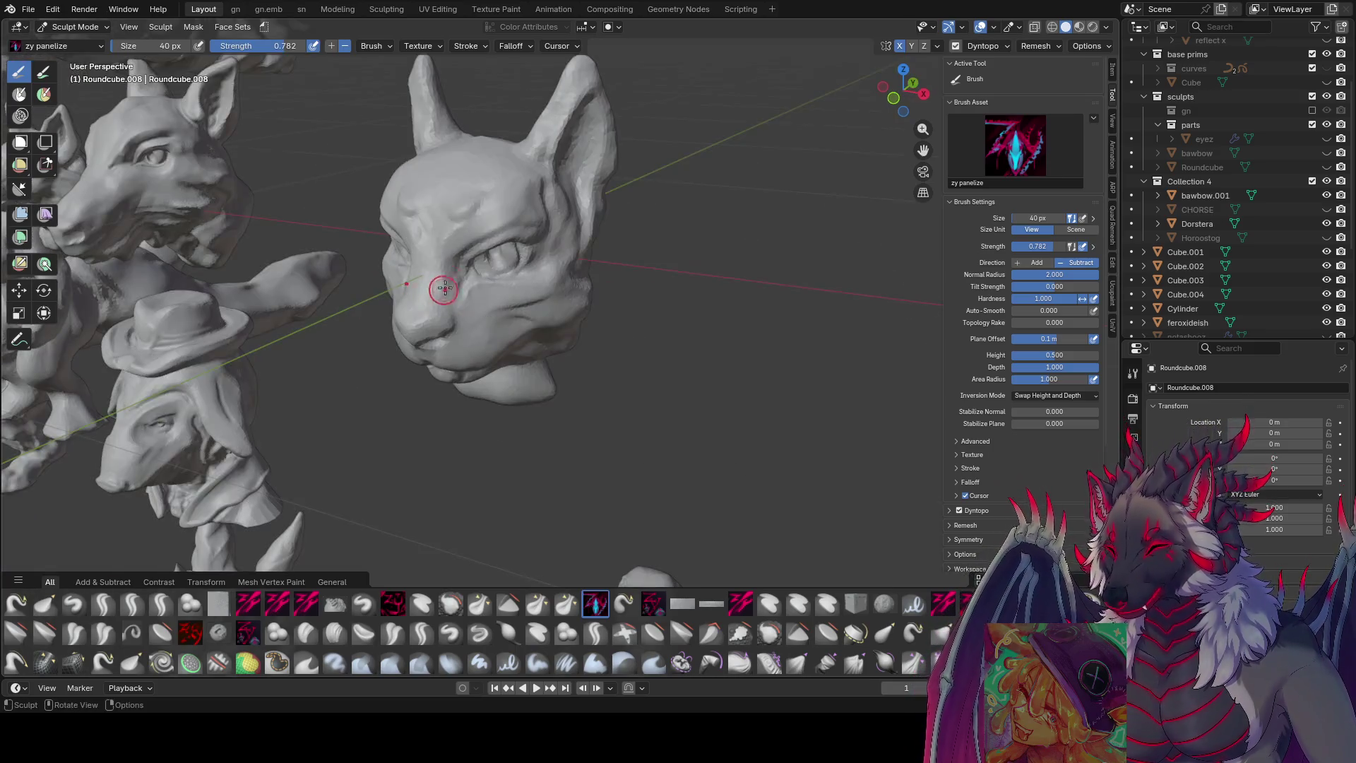
key("f")
left_click(471, 200)
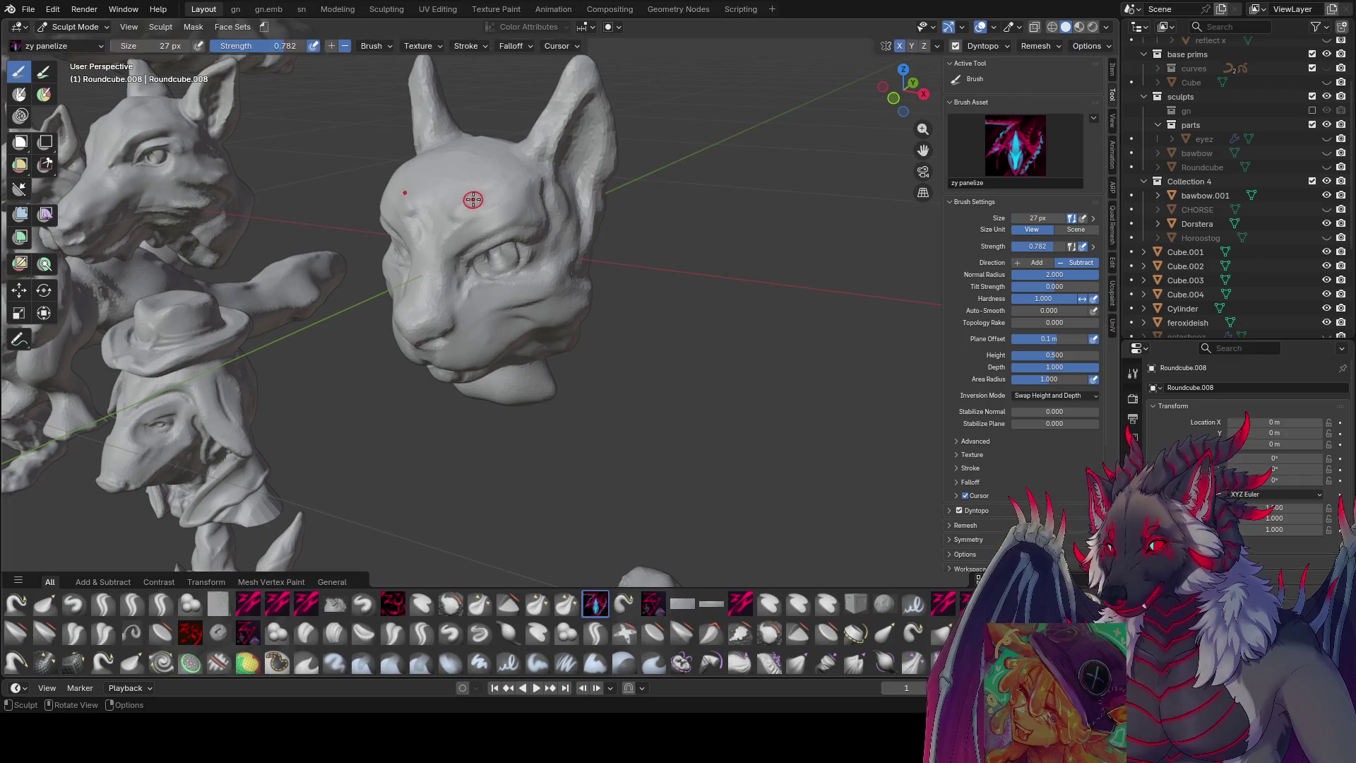
middle_click_drag(472, 201, 430, 247)
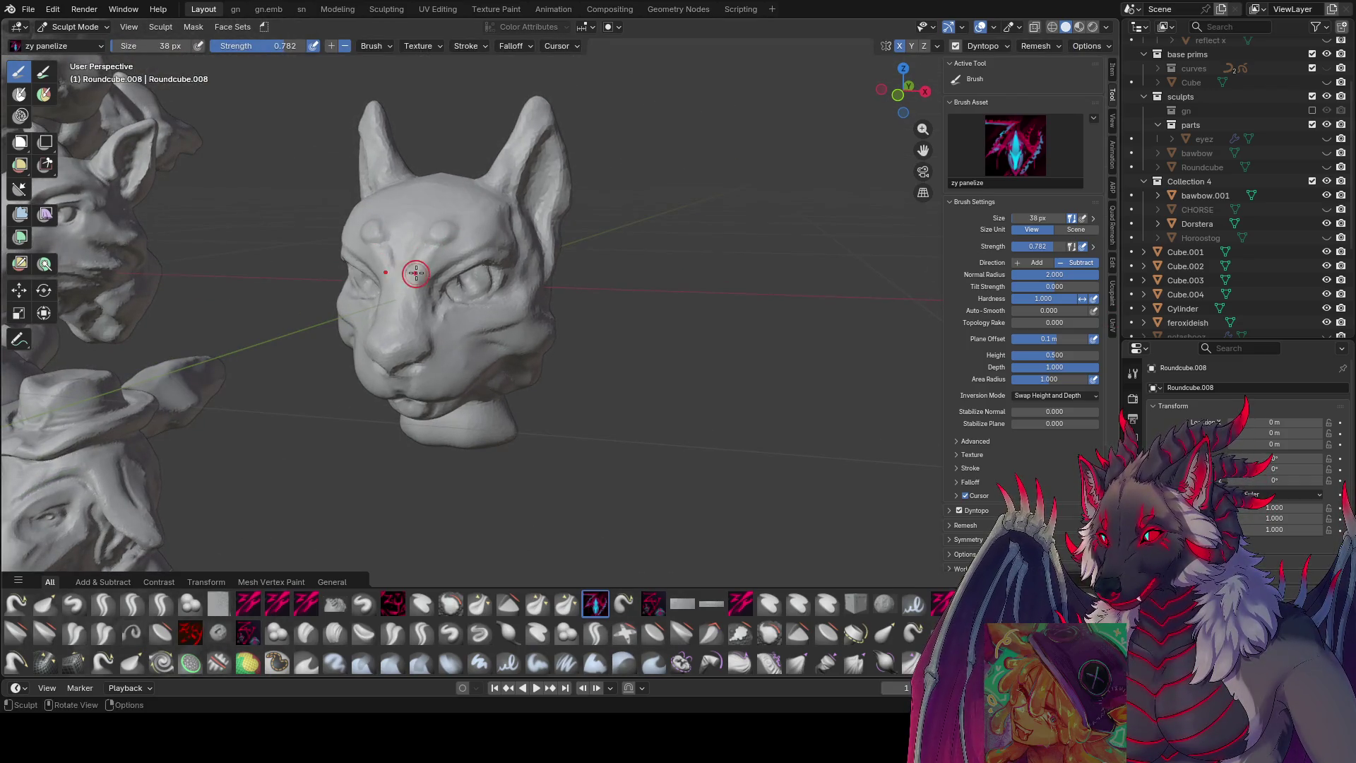
mouse_move(402, 332)
middle_mouse_down()
mouse_move(381, 393)
mouse_move(357, 402)
mouse_move(421, 379)
mouse_move(493, 384)
mouse_move(404, 441)
middle_mouse_up()
key("f")
left_click(380, 398)
- Work panel detail and brow bumps into the cheeks and lower face at 22–54 px, ending in side view
key("f")
left_click(447, 418)
key("f")
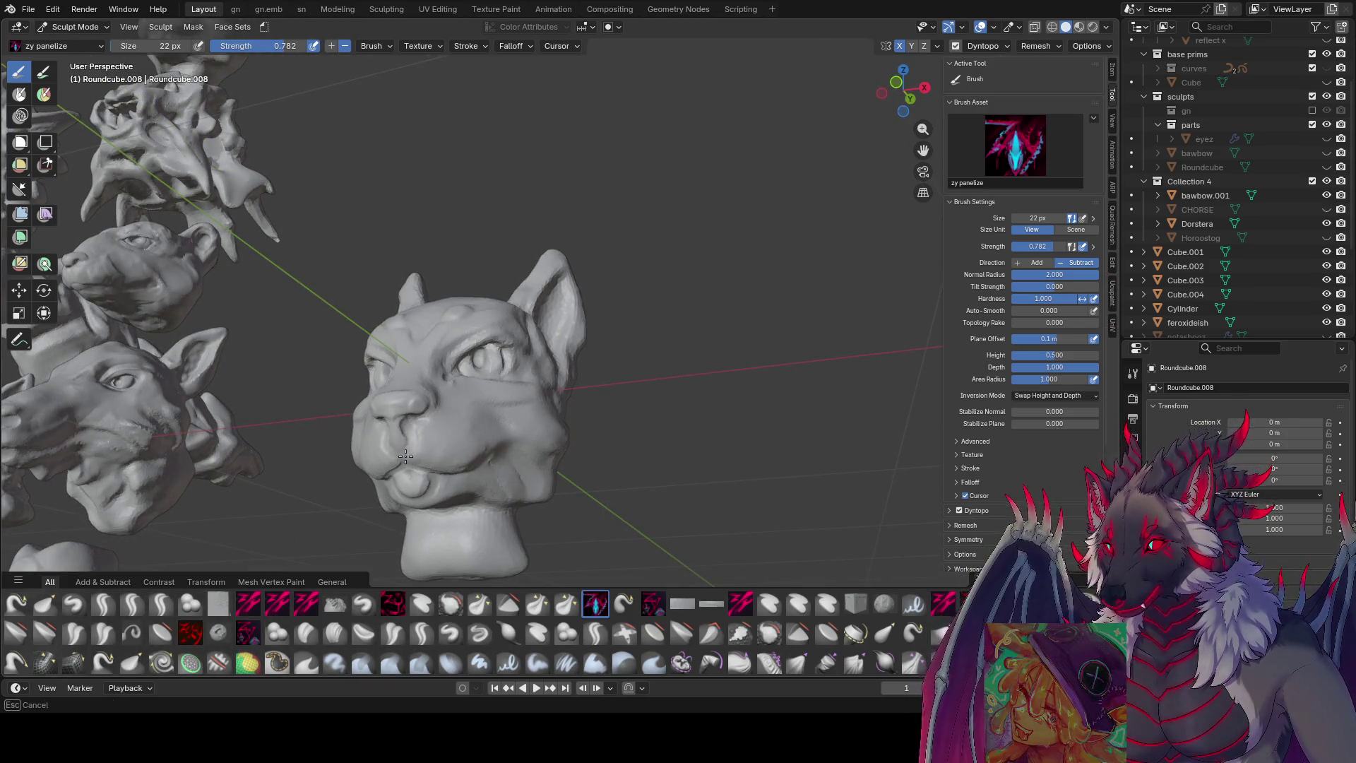
mouse_move(413, 458)
middle_mouse_down()
mouse_move(399, 412)
mouse_move(361, 418)
middle_mouse_up()
key("f")
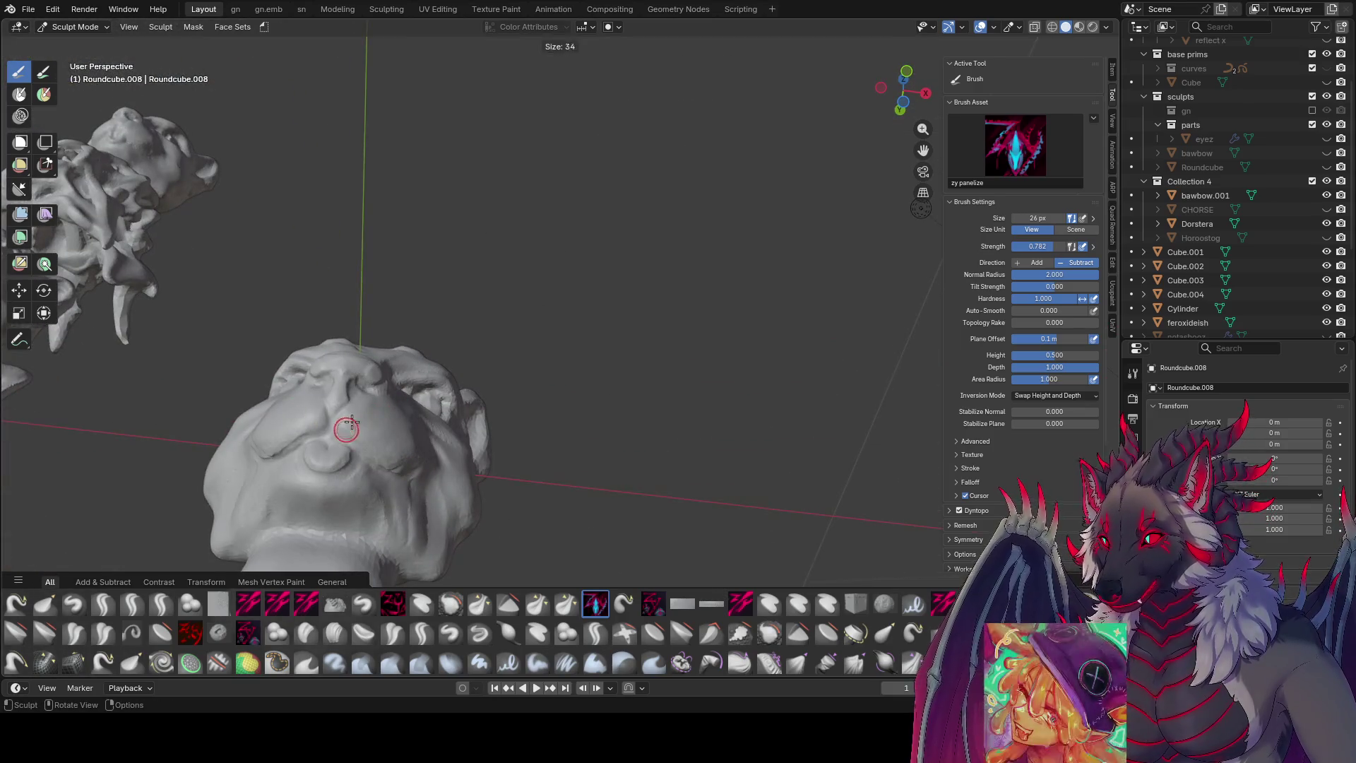
left_click(362, 423)
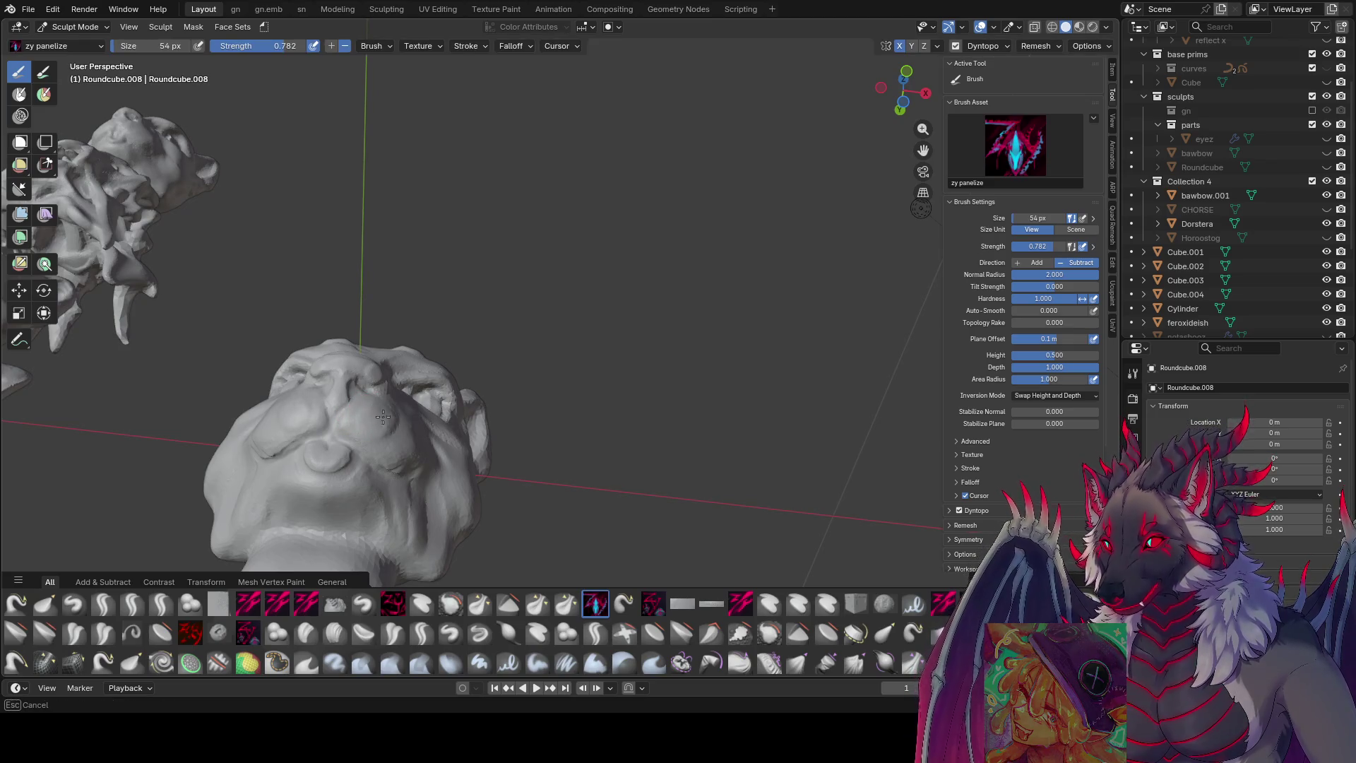
mouse_move(394, 452)
middle_mouse_down()
mouse_move(378, 432)
mouse_move(454, 424)
mouse_move(421, 454)
middle_mouse_up()
middle_click_drag(532, 419, 539, 387)
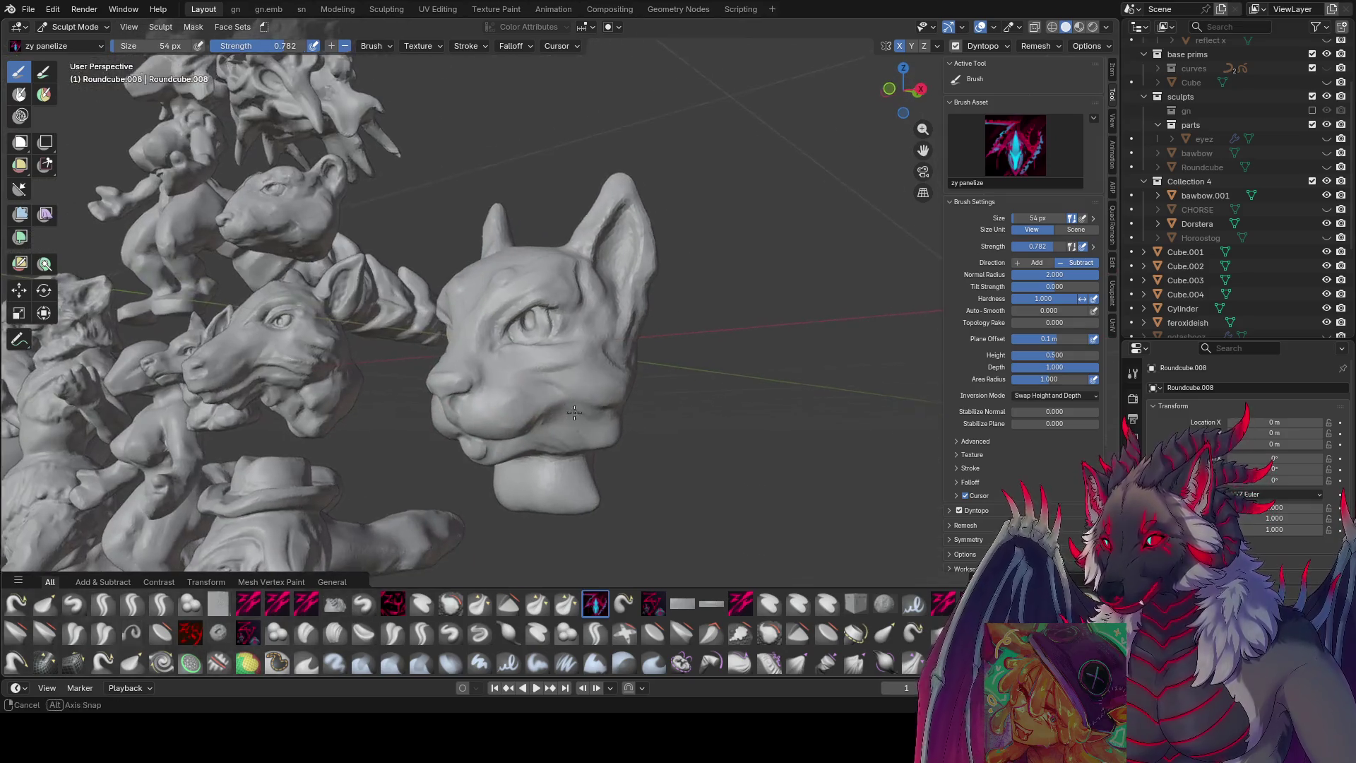
scroll(565, 392, "up", 2)
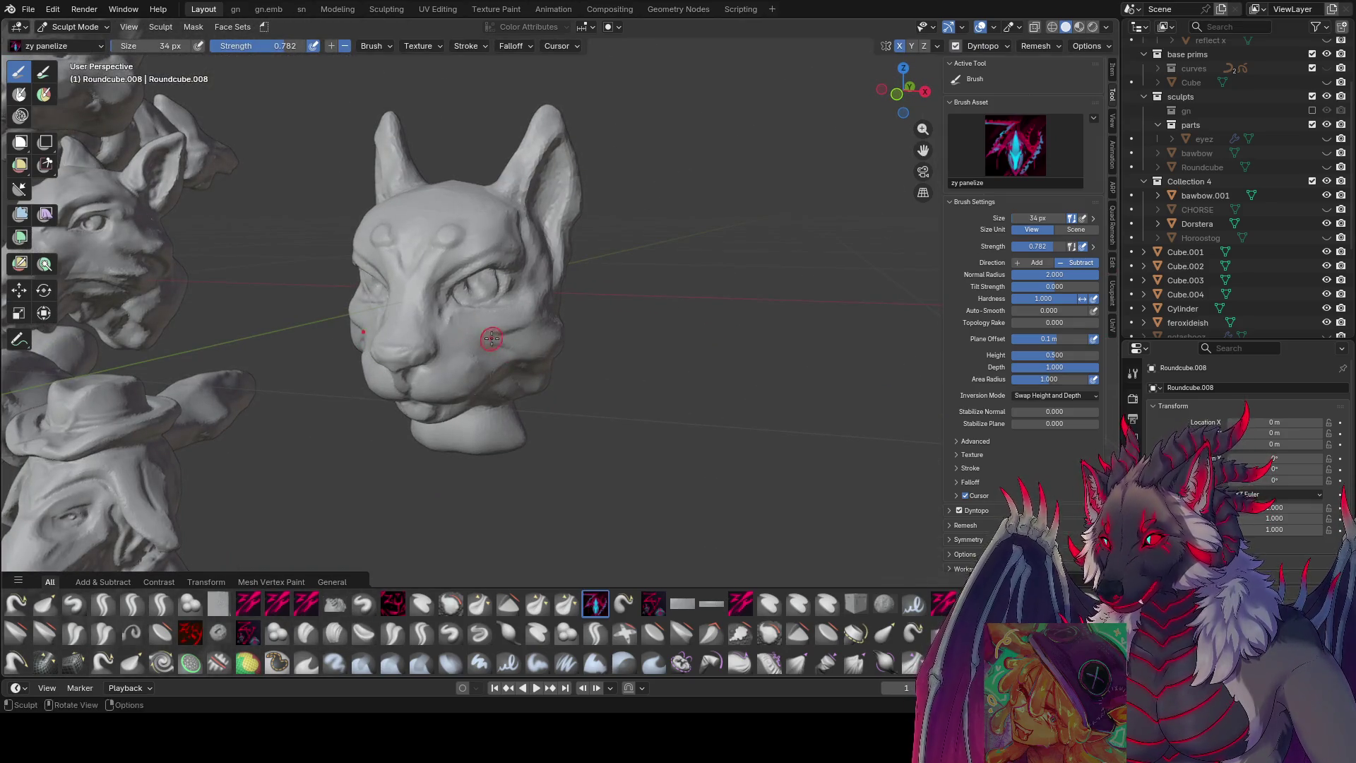
middle_click_drag(524, 335, 484, 336)
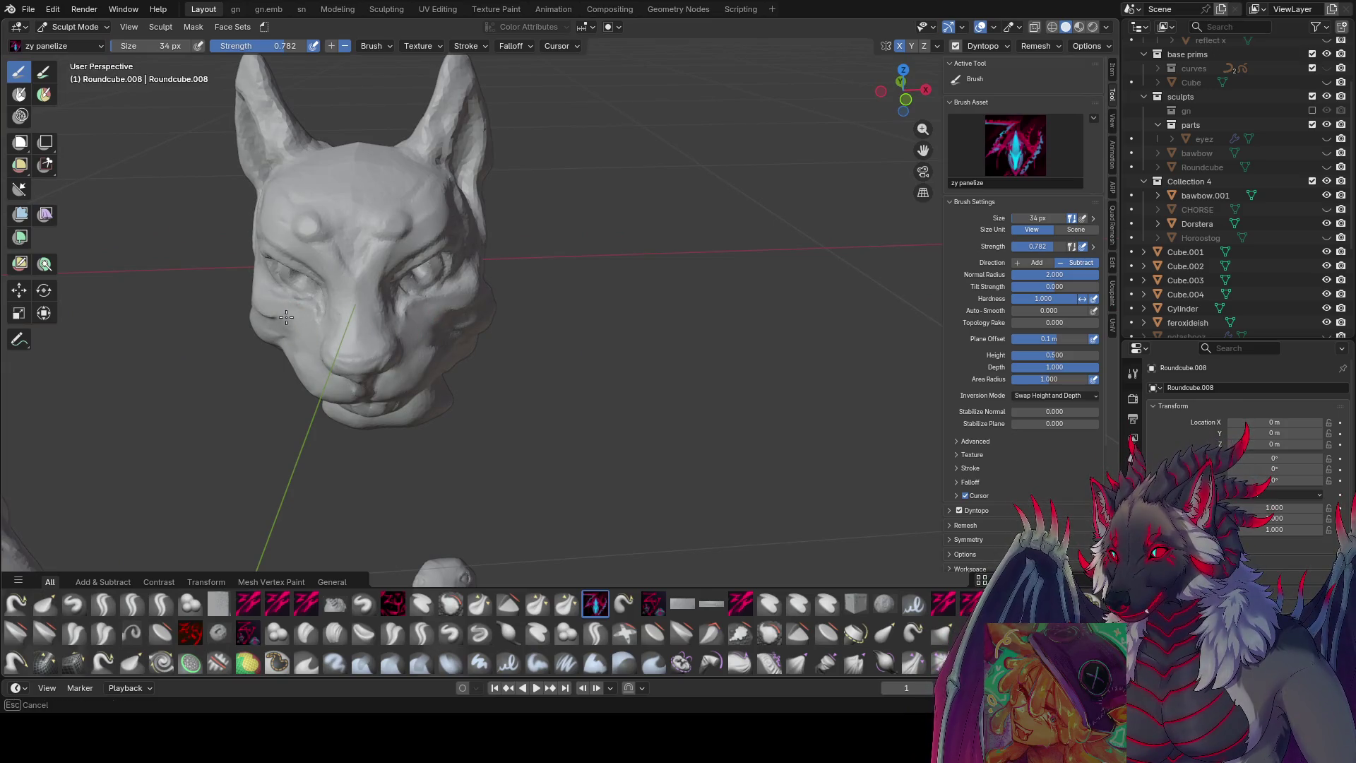
mouse_move(286, 324)
left_mouse_down()
mouse_move(260, 302)
mouse_move(266, 316)
left_mouse_up()
scroll(473, 283, "up", 3)
mouse_move(473, 284)
middle_mouse_down()
mouse_move(487, 240)
mouse_move(412, 266)
middle_mouse_up()
scroll(413, 265, "down", 3)
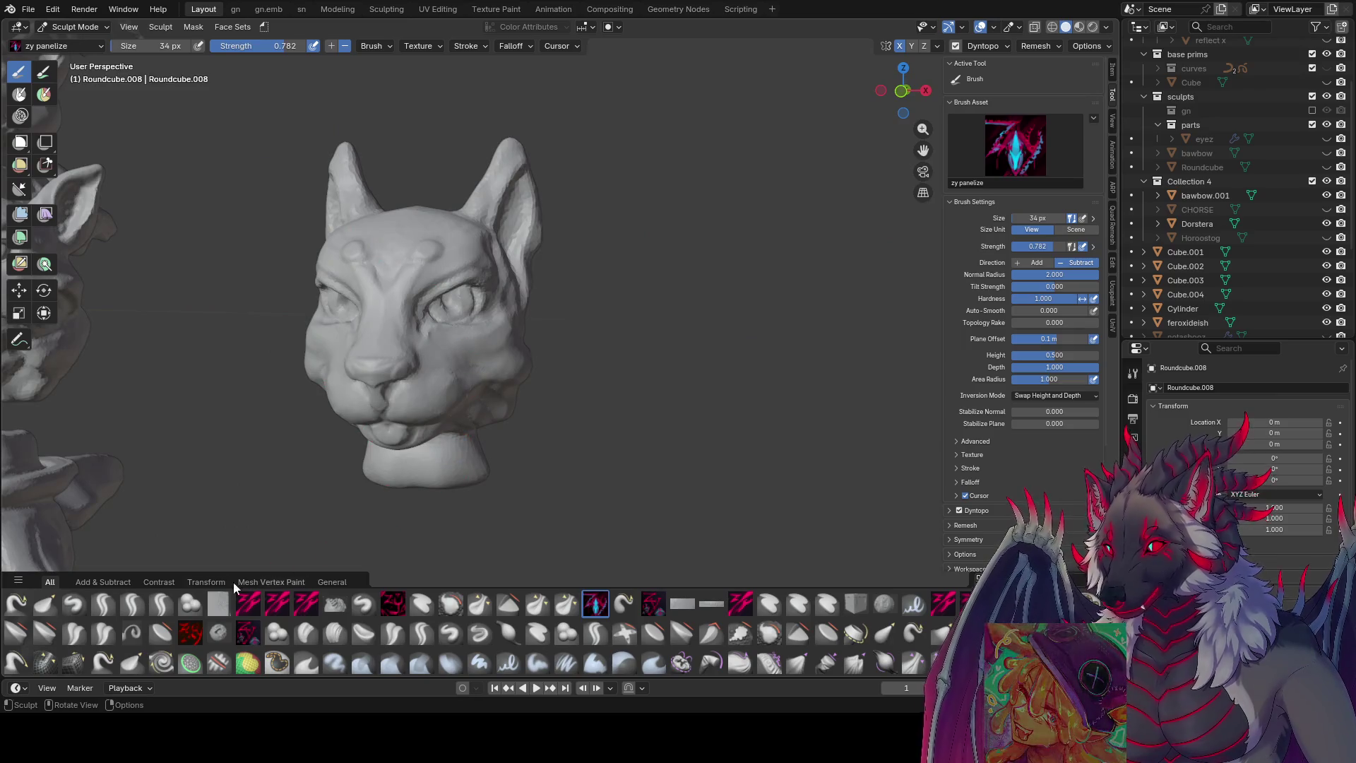
left_click(160, 604)
- With the zy lid brush at 30–42 px, sculpt eyelid creases around the eyes and save the scene
key("bracketright")
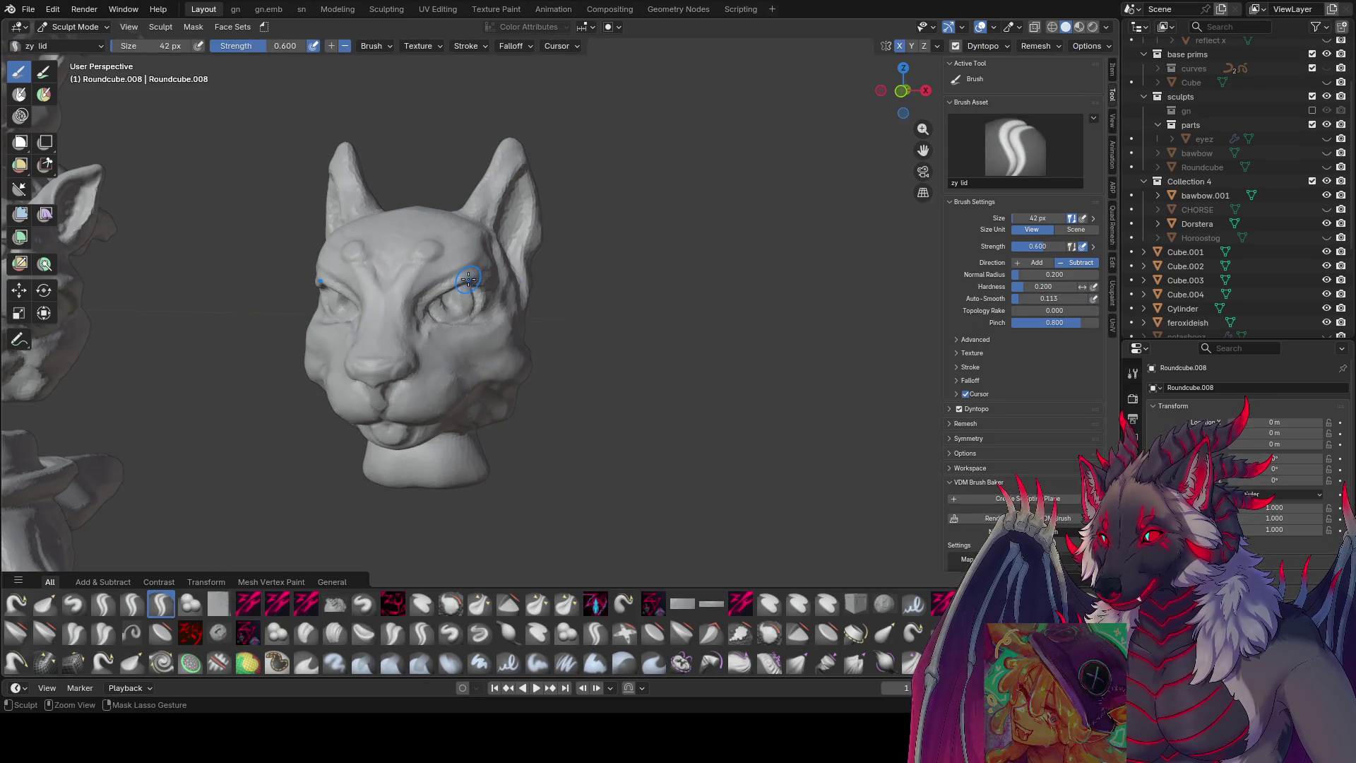
key("ctrl+s")
key("bracketleft")
key("bracketleft")
key("bracketleft")
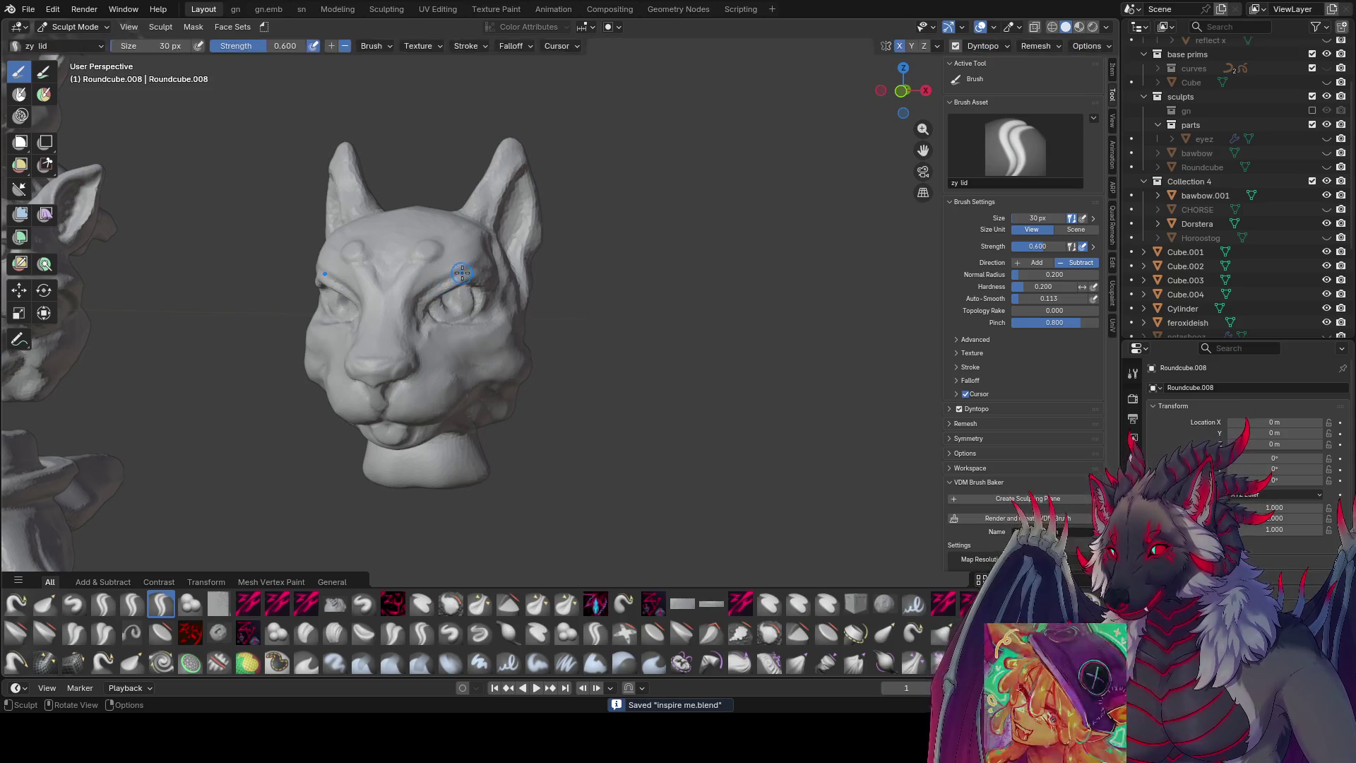
key("bracketright")
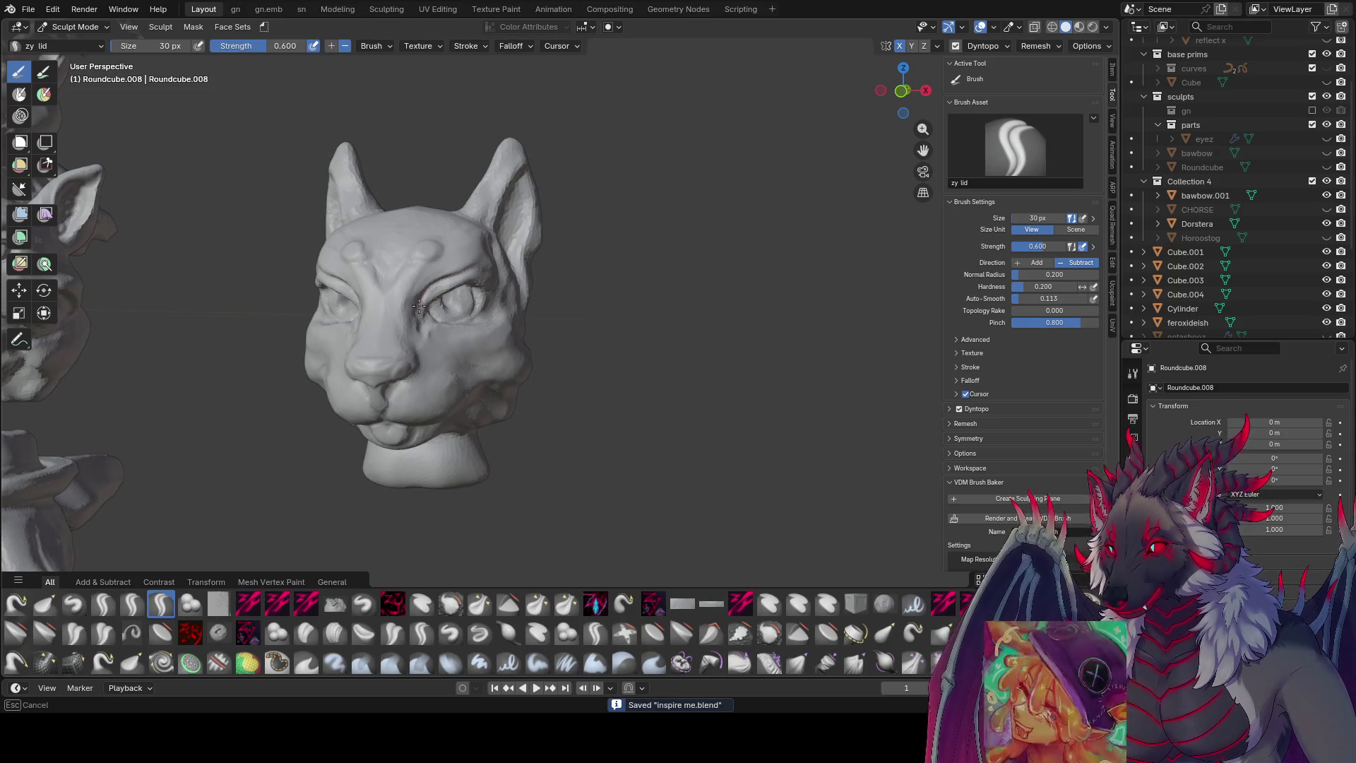
mouse_move(432, 282)
middle_mouse_down()
mouse_move(450, 265)
mouse_move(435, 273)
middle_mouse_up()
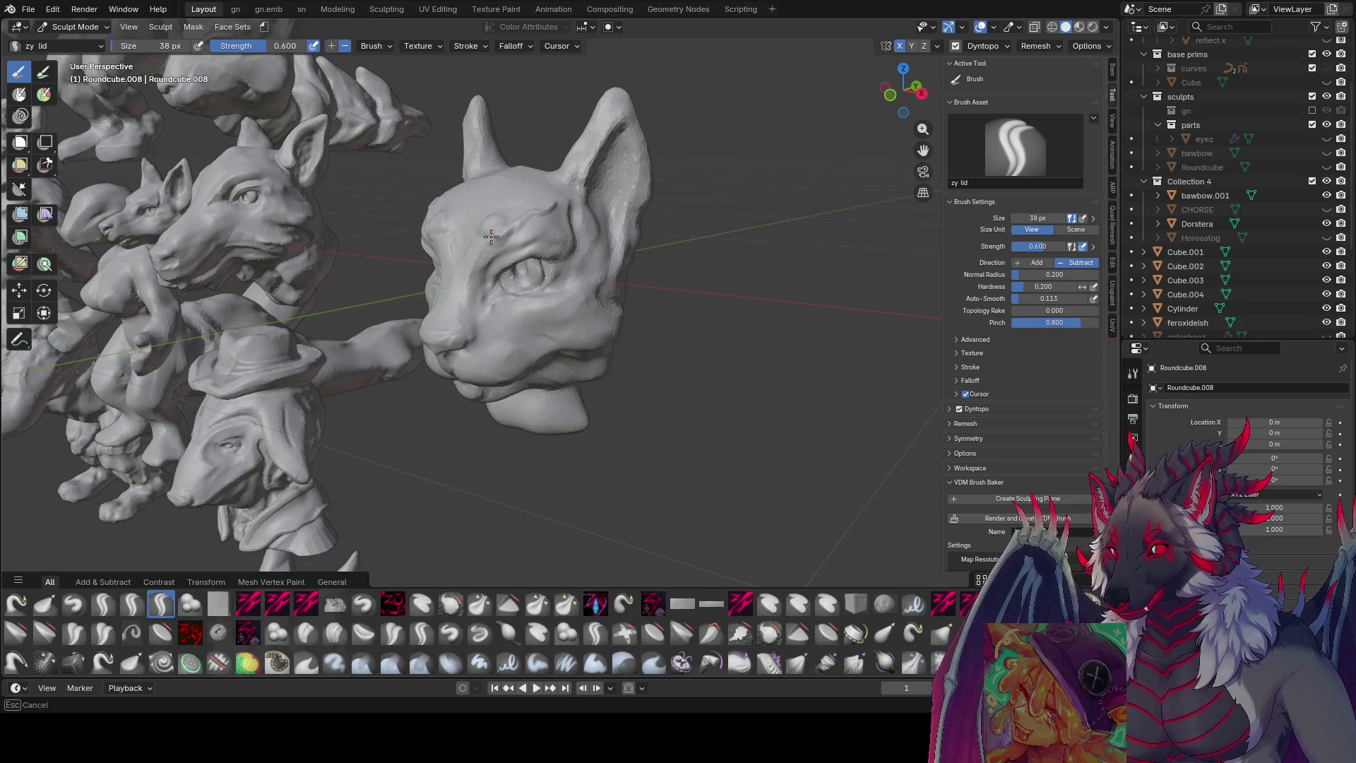
middle_click_drag(499, 232, 454, 241)
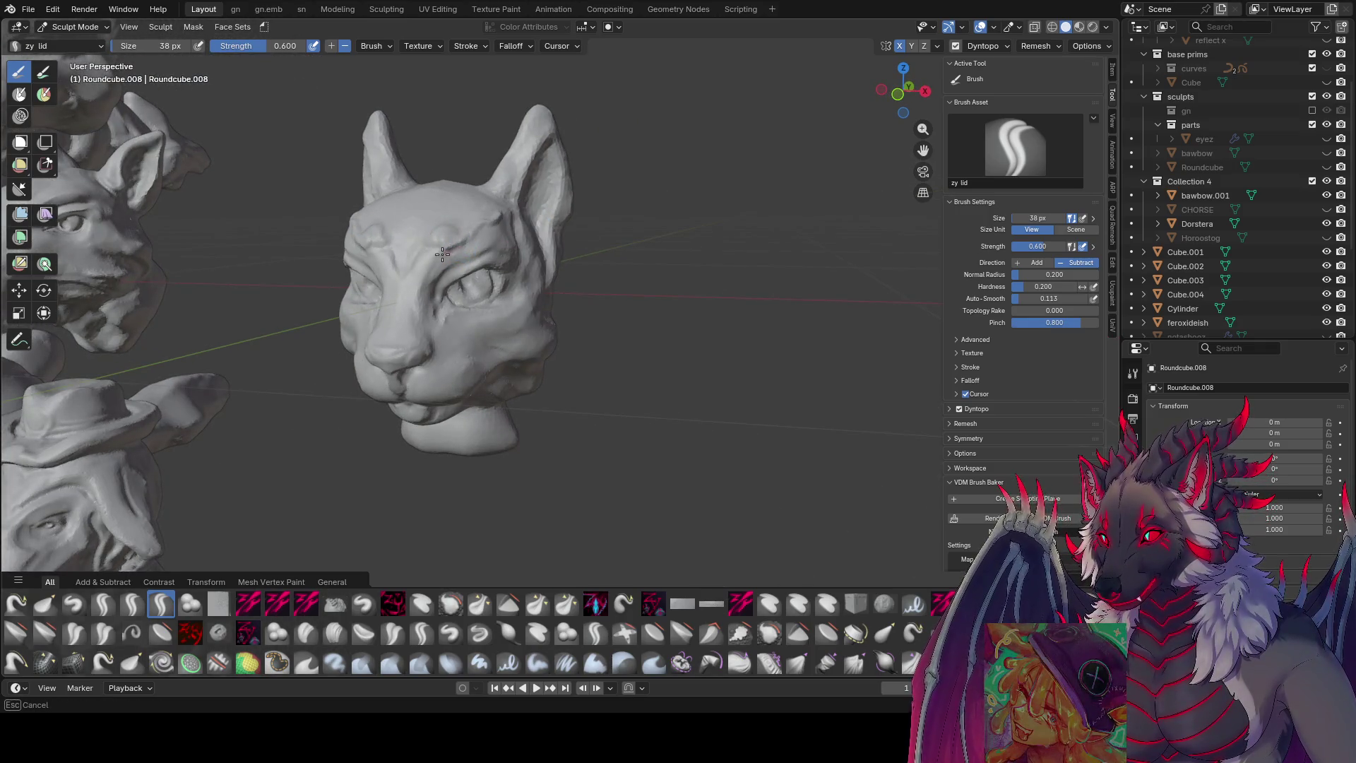
middle_click_drag(436, 334, 419, 322)
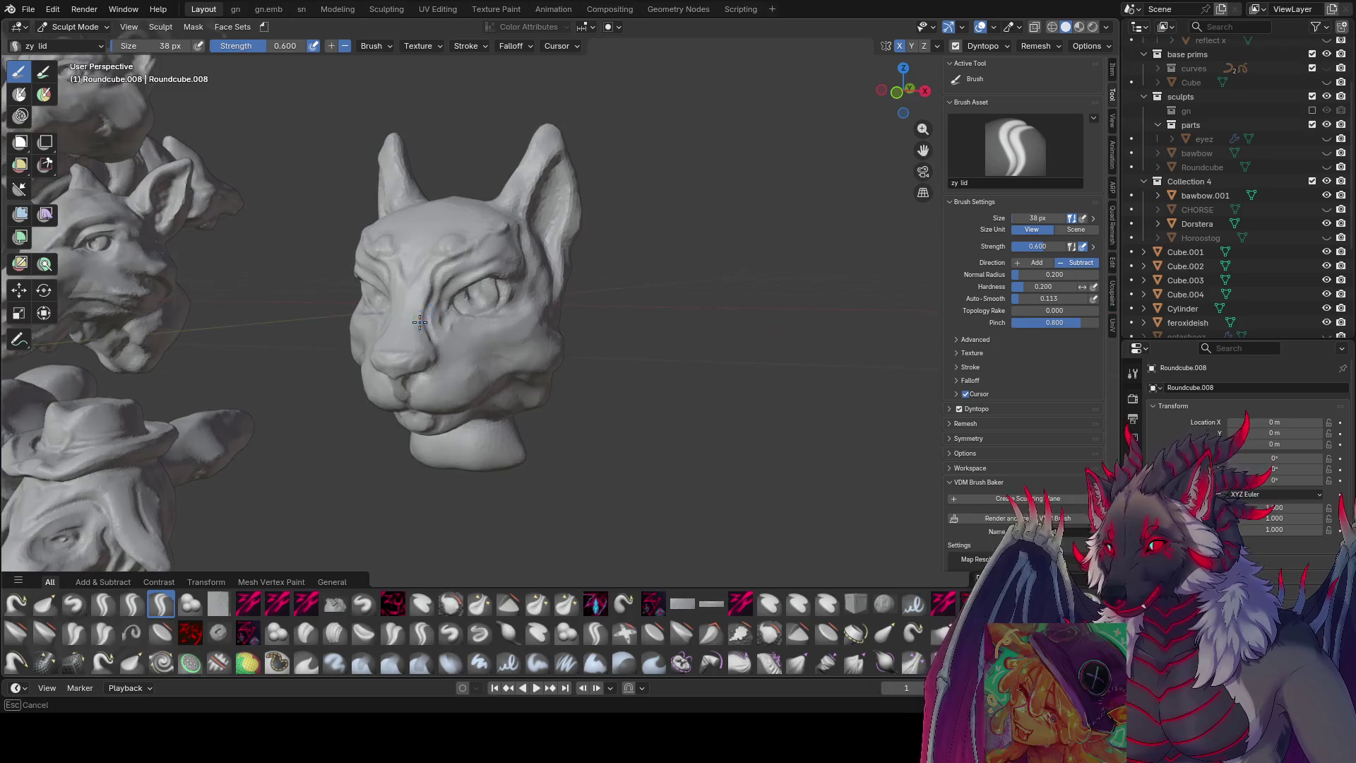
middle_click_drag(455, 263, 408, 241)
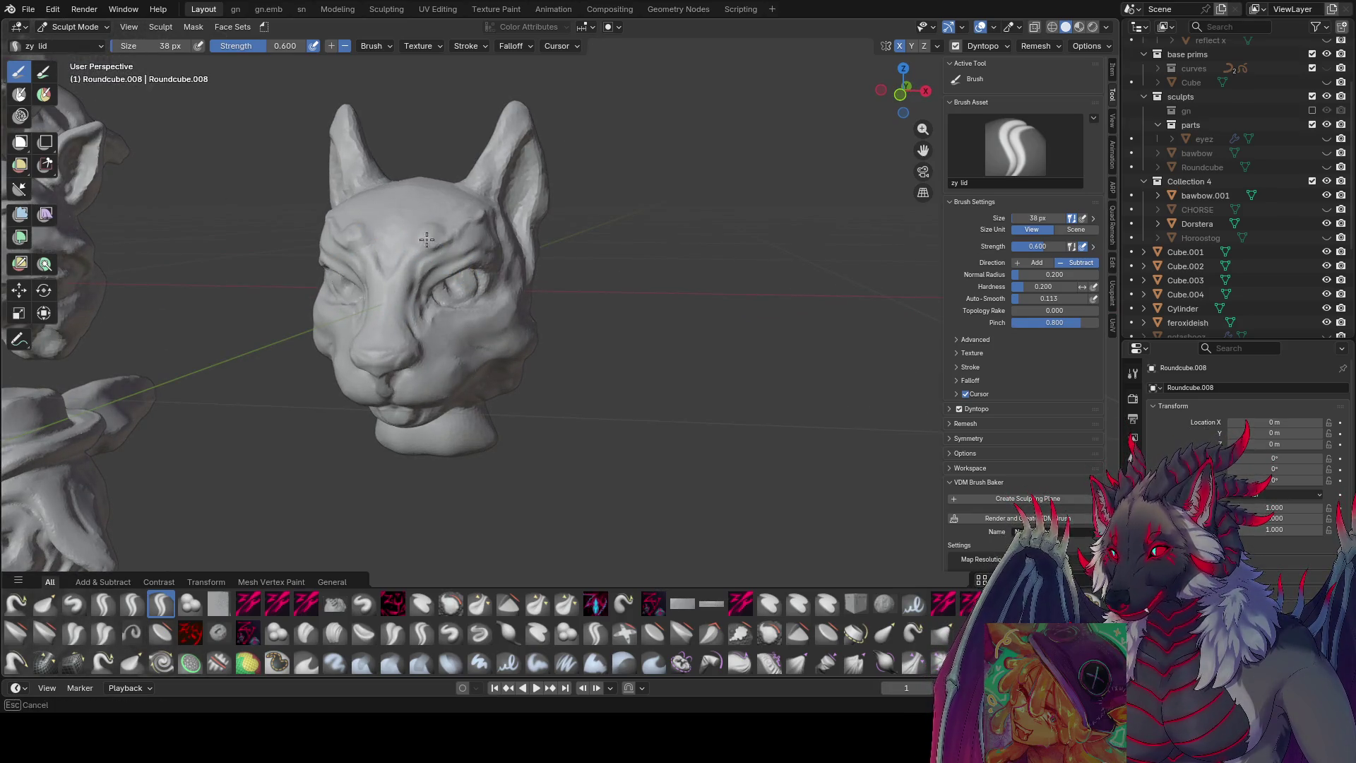
- Refine the lid folds at 37 px, then return to the Grab brush facing the camera
key("f")
left_click(413, 246)
mouse_move(410, 262)
middle_mouse_down()
mouse_move(517, 224)
mouse_move(557, 278)
mouse_move(533, 266)
middle_mouse_up()
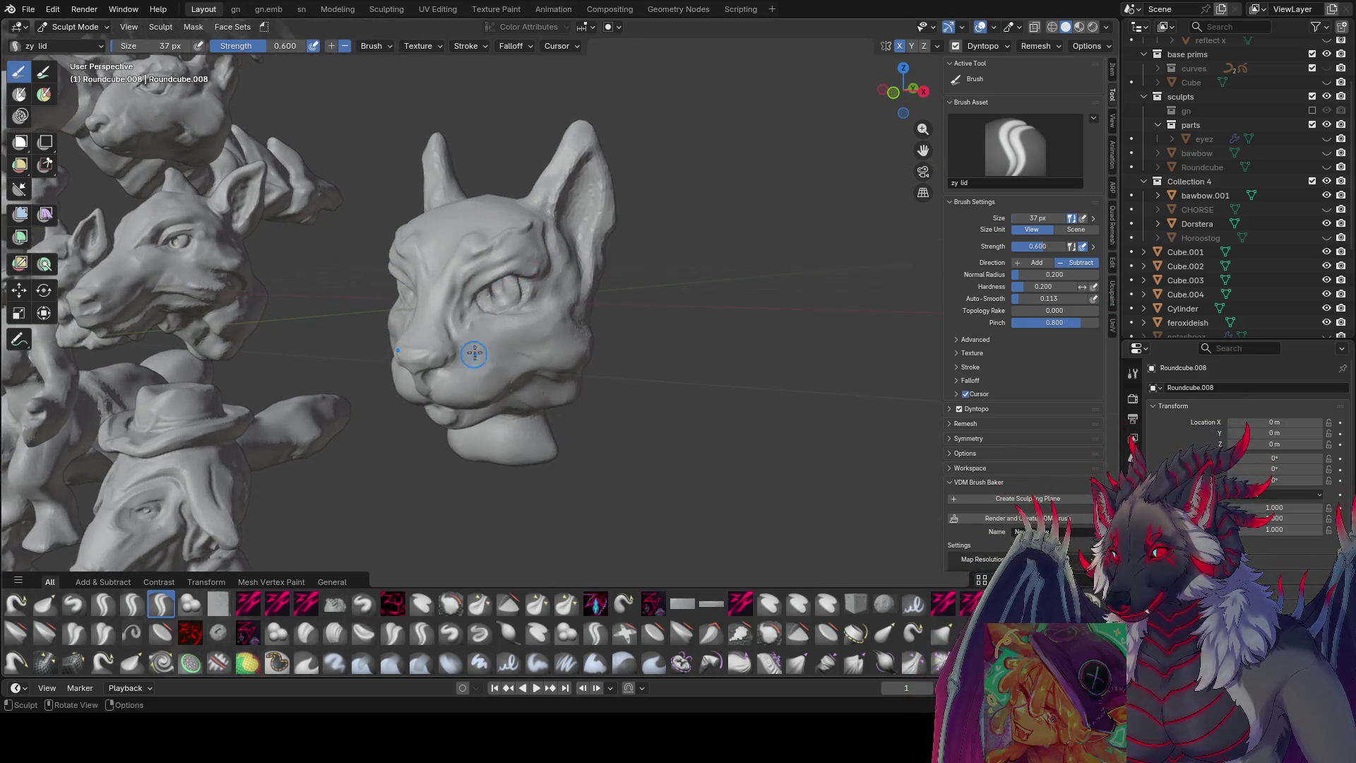
middle_click_drag(476, 343, 440, 354)
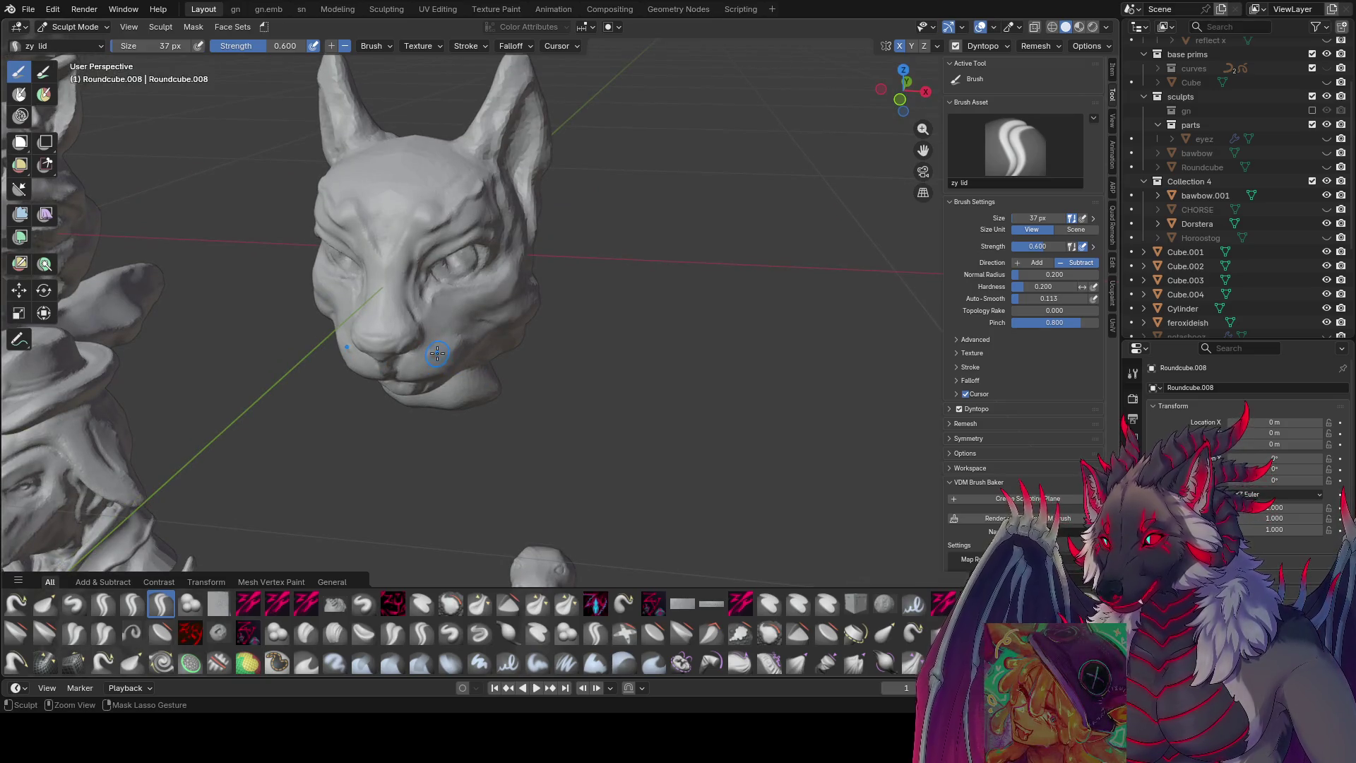
key("g")
middle_click_drag(408, 308, 435, 366)
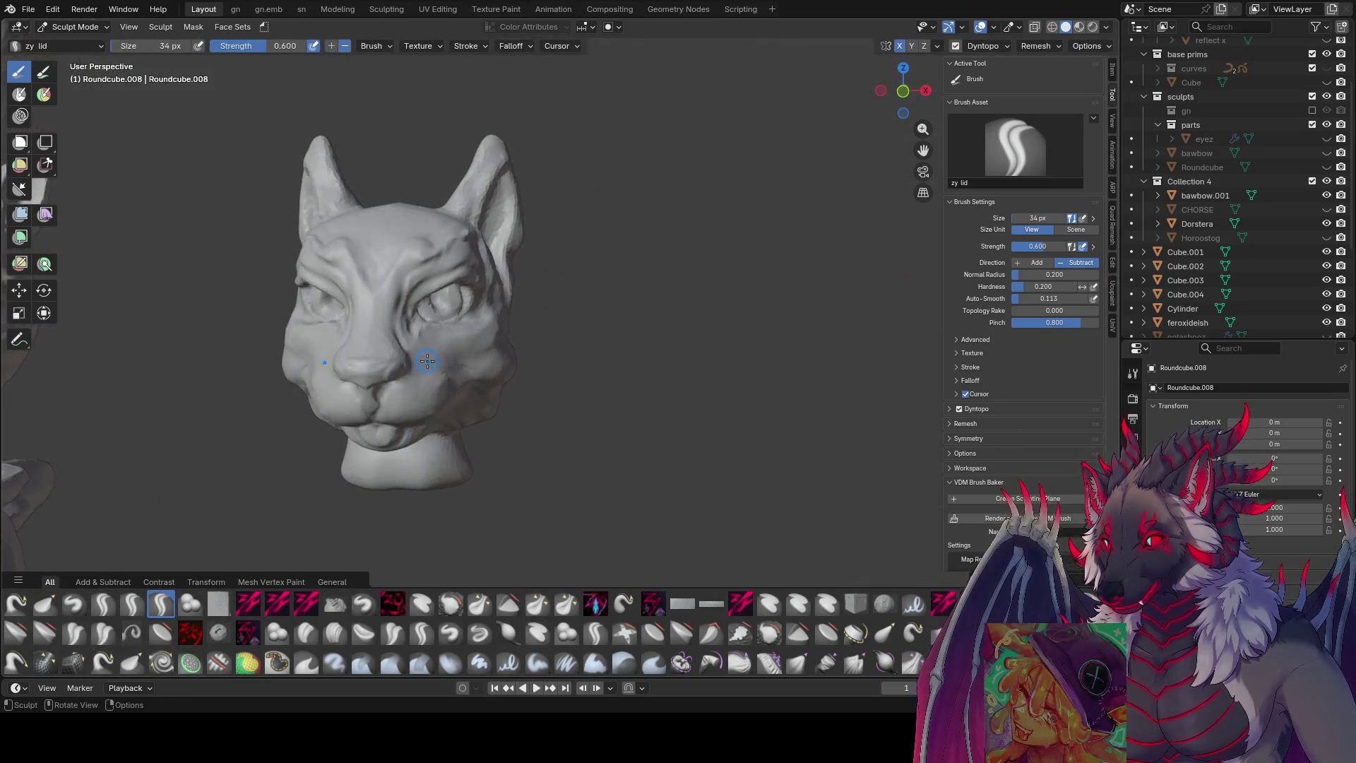
key("f")
- Save the scene, enlarge the Grab brush to 77 px and zoom out to frame the head among the other sculpts
left_click(420, 379)
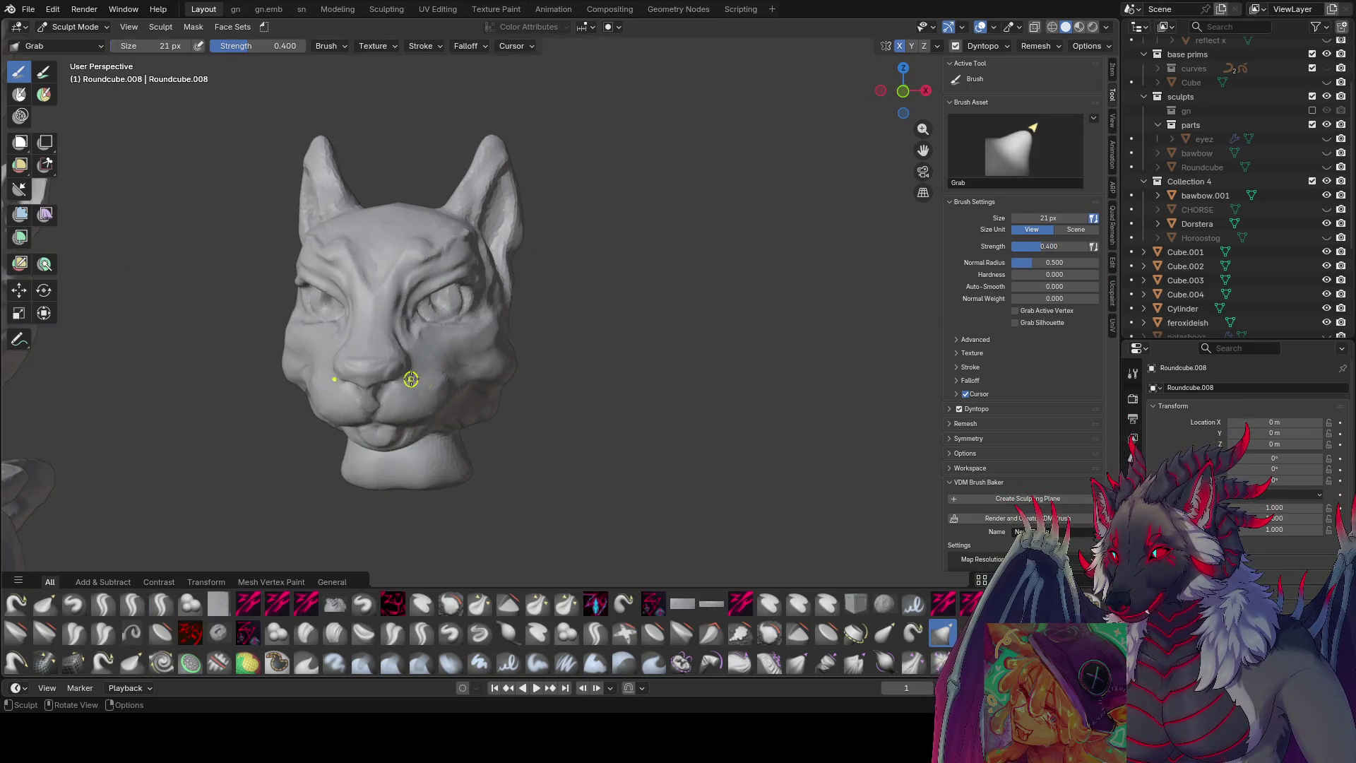
mouse_move(448, 374)
middle_mouse_down()
mouse_move(399, 382)
mouse_move(487, 356)
middle_mouse_up()
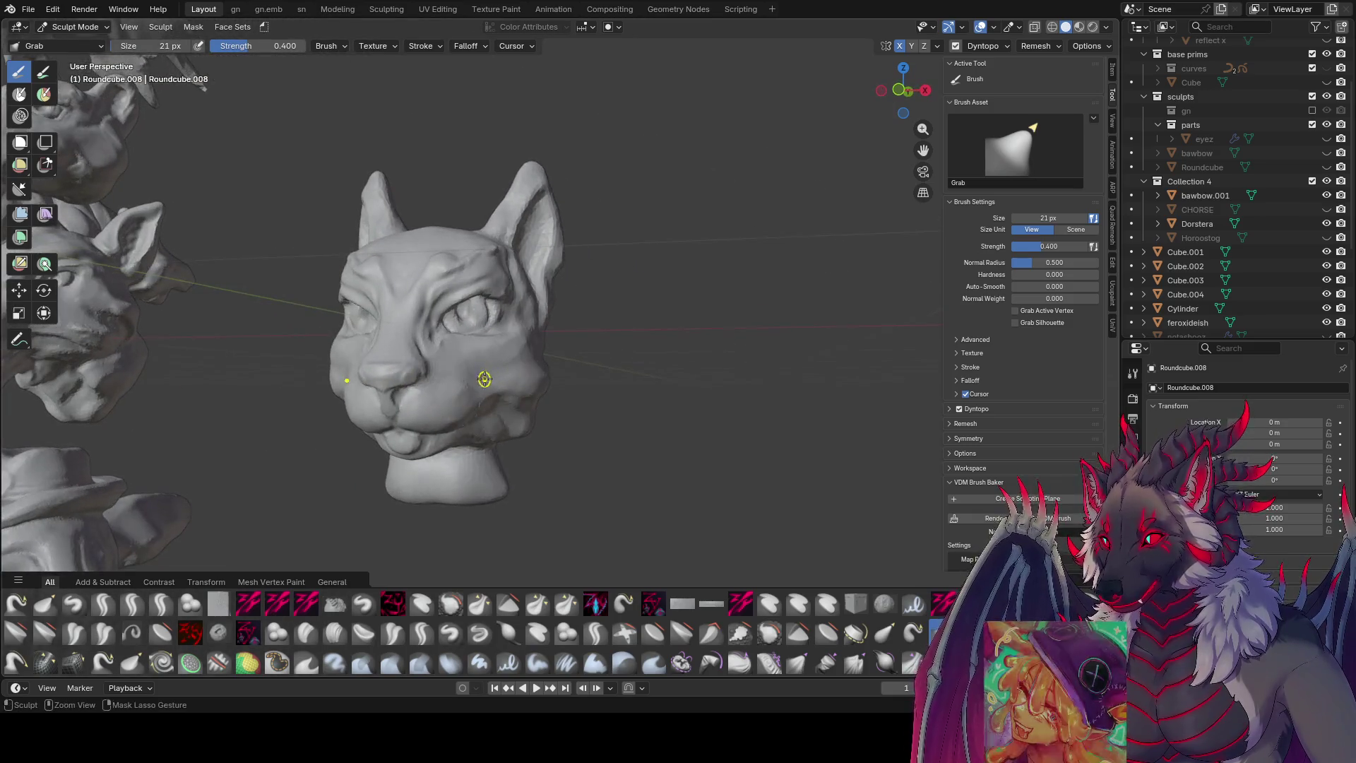
key("ctrl+s")
key("bracketright")
key("bracketright")
key("bracketright")
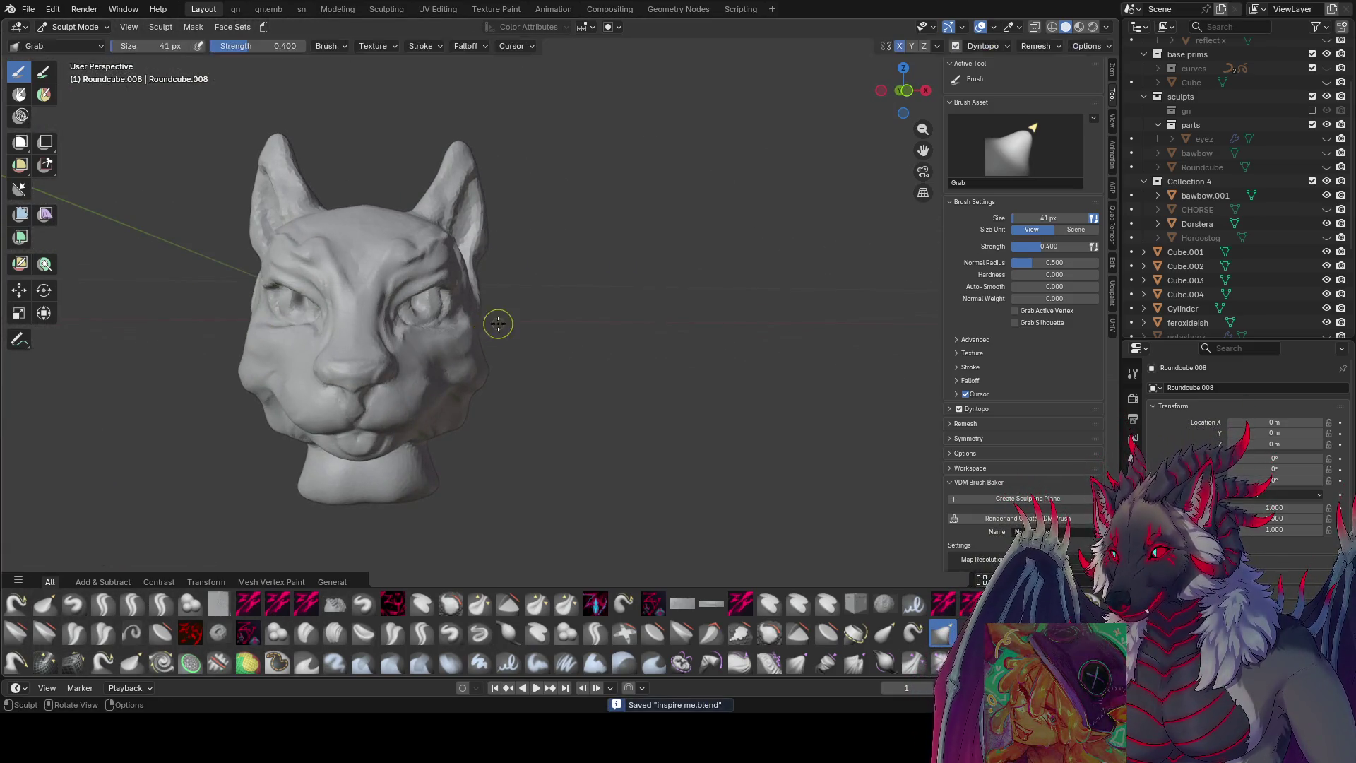
middle_click_drag(433, 308, 430, 353)
key("bracketright")
key("bracketright")
key("bracketright")
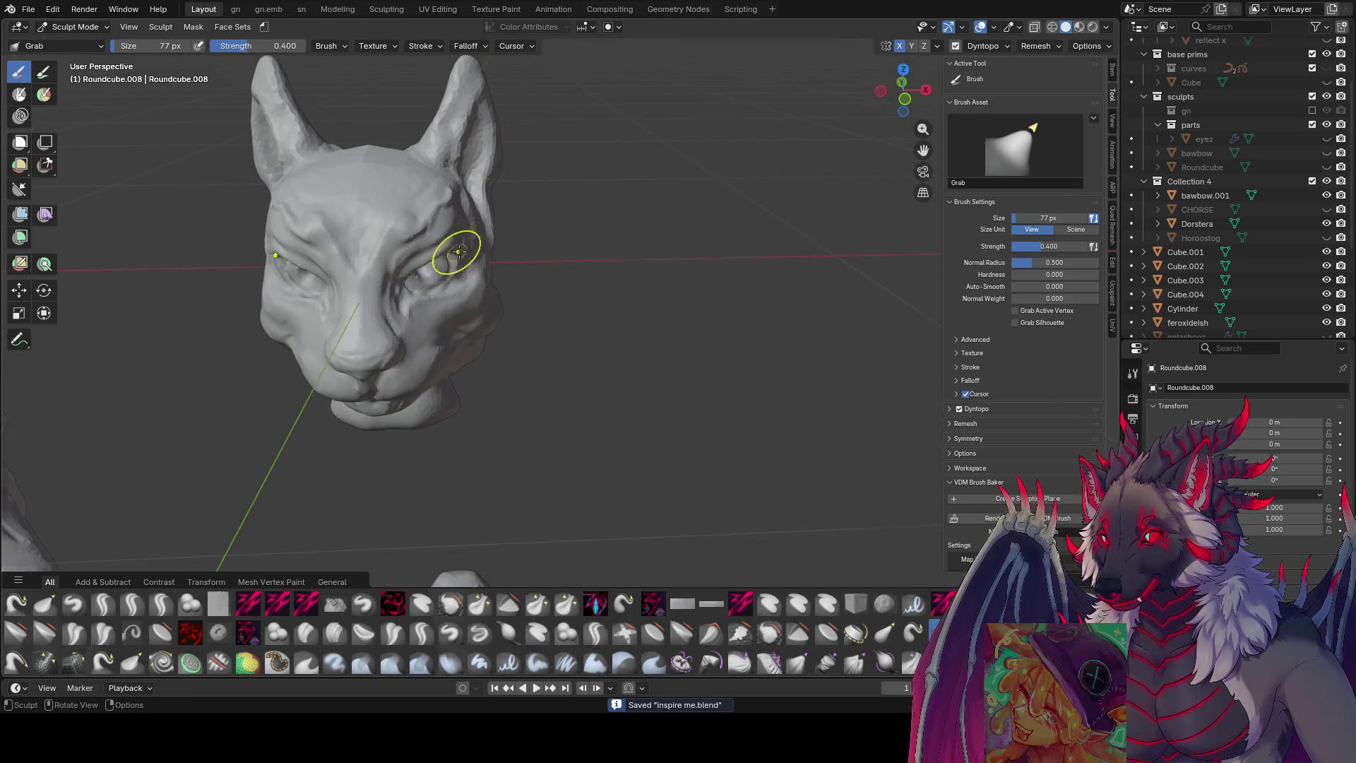
middle_click_drag(447, 257, 478, 207, "ctrl")
middle_click_drag(405, 265, 618, 279)
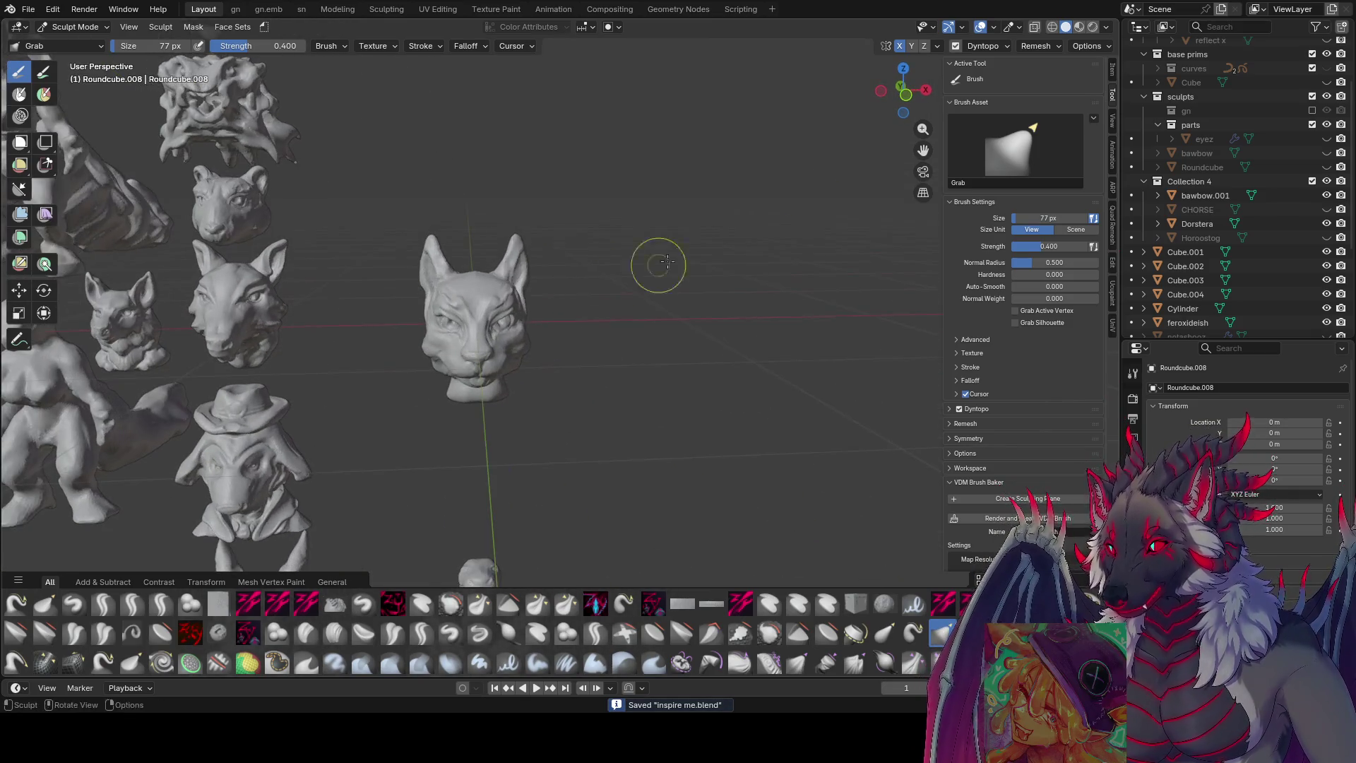
left_click(1091, 28)
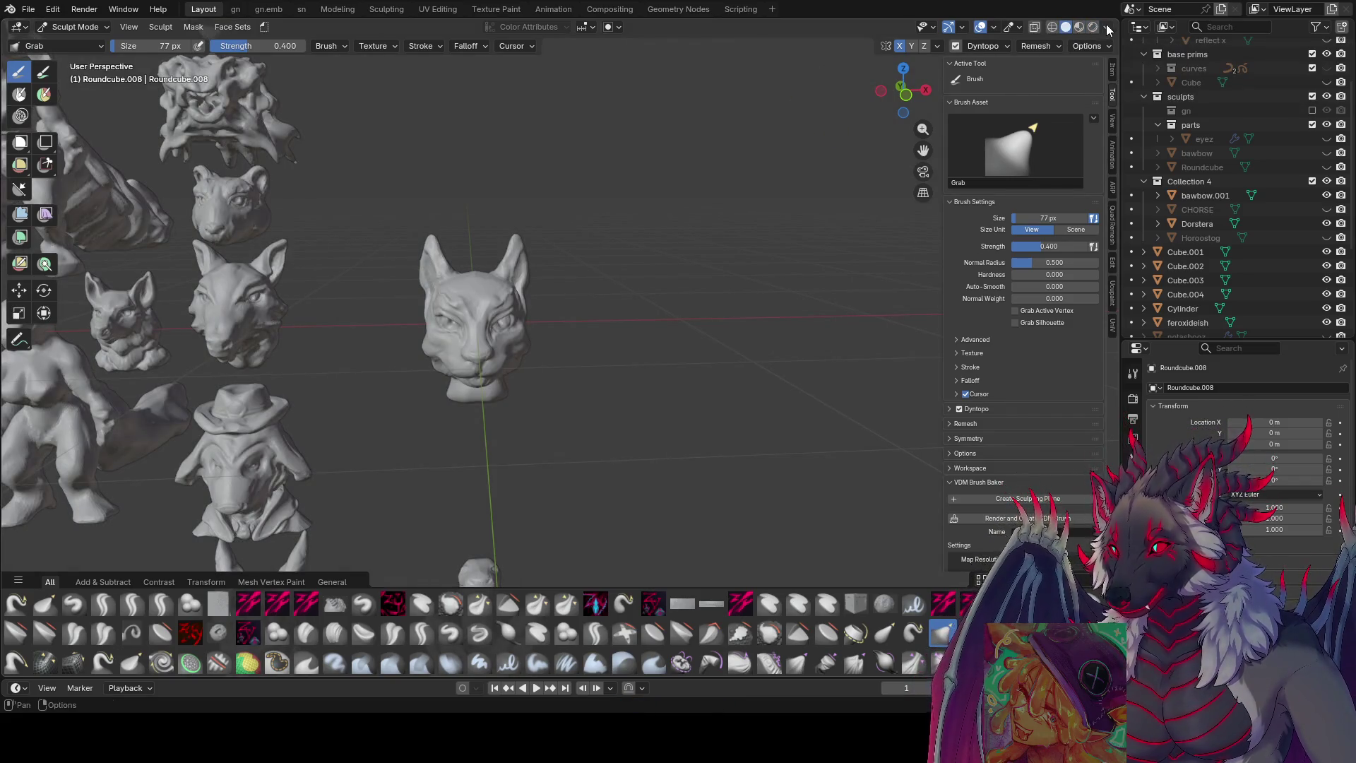
- Switch the viewport to matcap shading and inspect the sculpts with the brush at about 182 px
left_click(1107, 29)
left_click(1095, 97)
mouse_move(715, 181)
middle_mouse_down()
mouse_move(457, 180)
mouse_move(639, 156)
middle_mouse_up()
key("f")
left_click(446, 250)
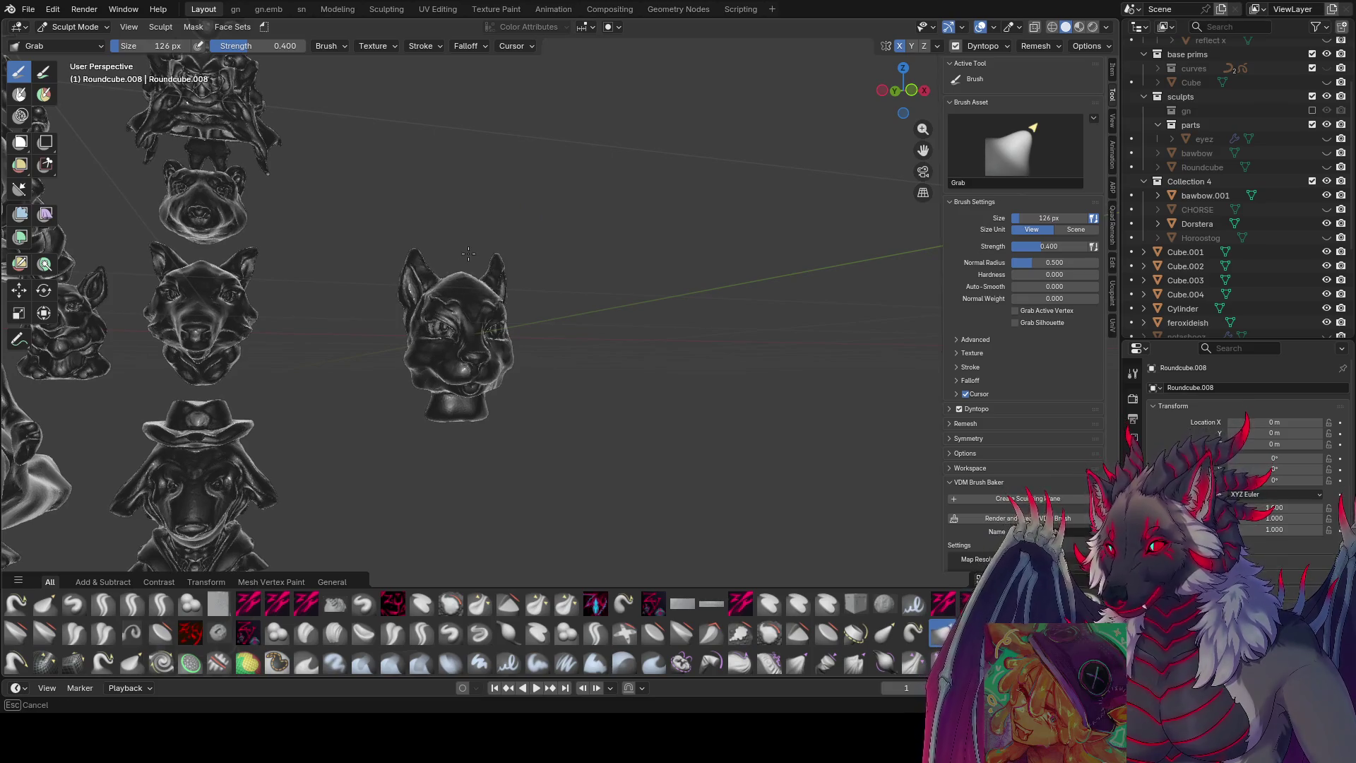
left_click(468, 252)
middle_click_drag(468, 253, 530, 318)
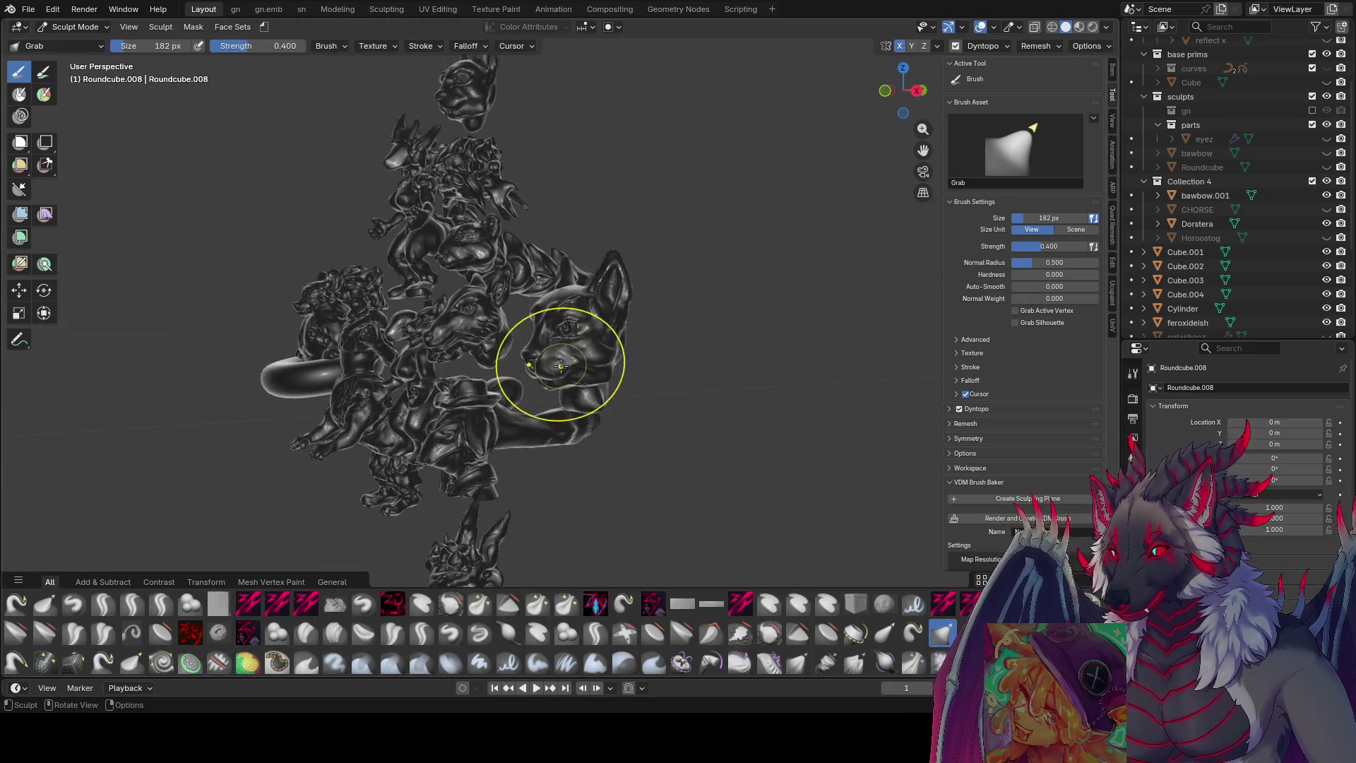
scroll(559, 363, "up", 6)
mouse_move(560, 364)
middle_mouse_down()
mouse_move(837, 339)
mouse_move(512, 319)
mouse_move(747, 431)
middle_mouse_up()
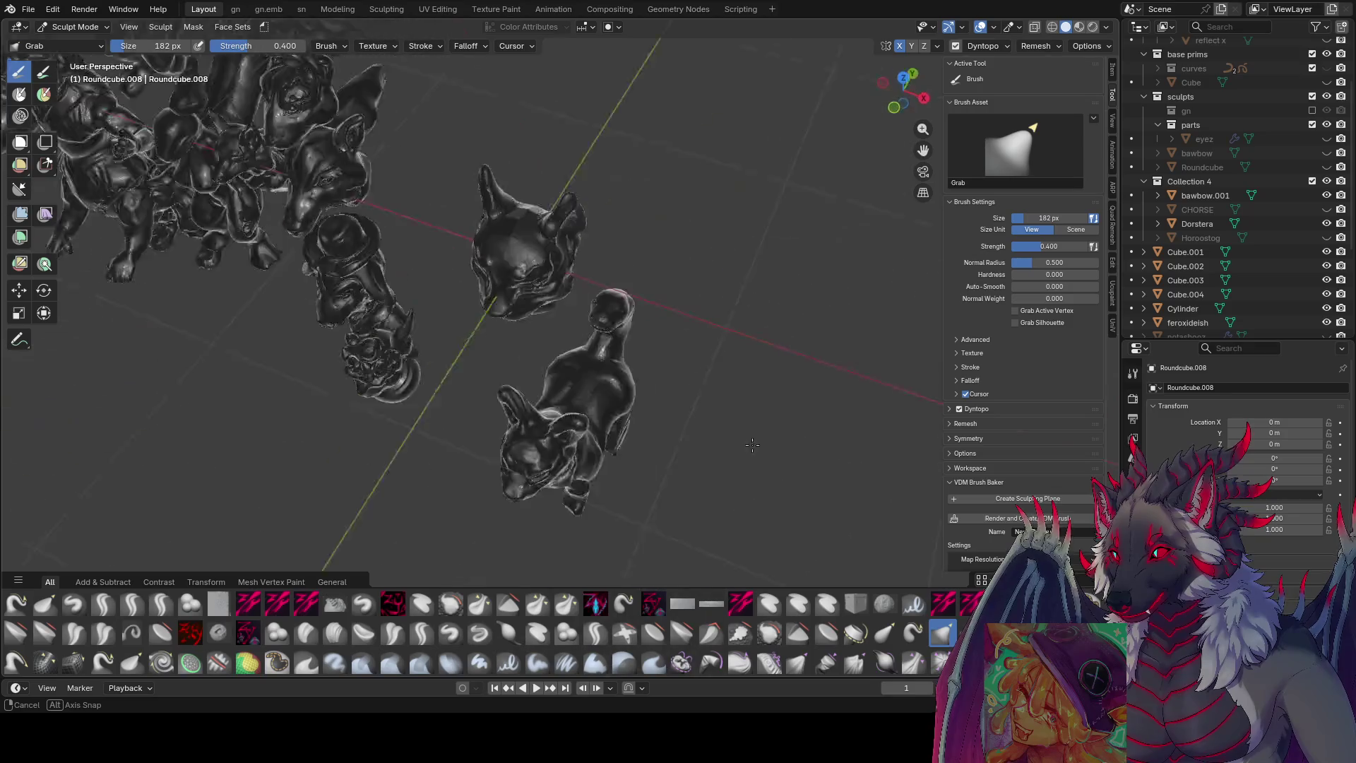
middle_click_drag(747, 431, 559, 346)
scroll(558, 347, "up", 3)
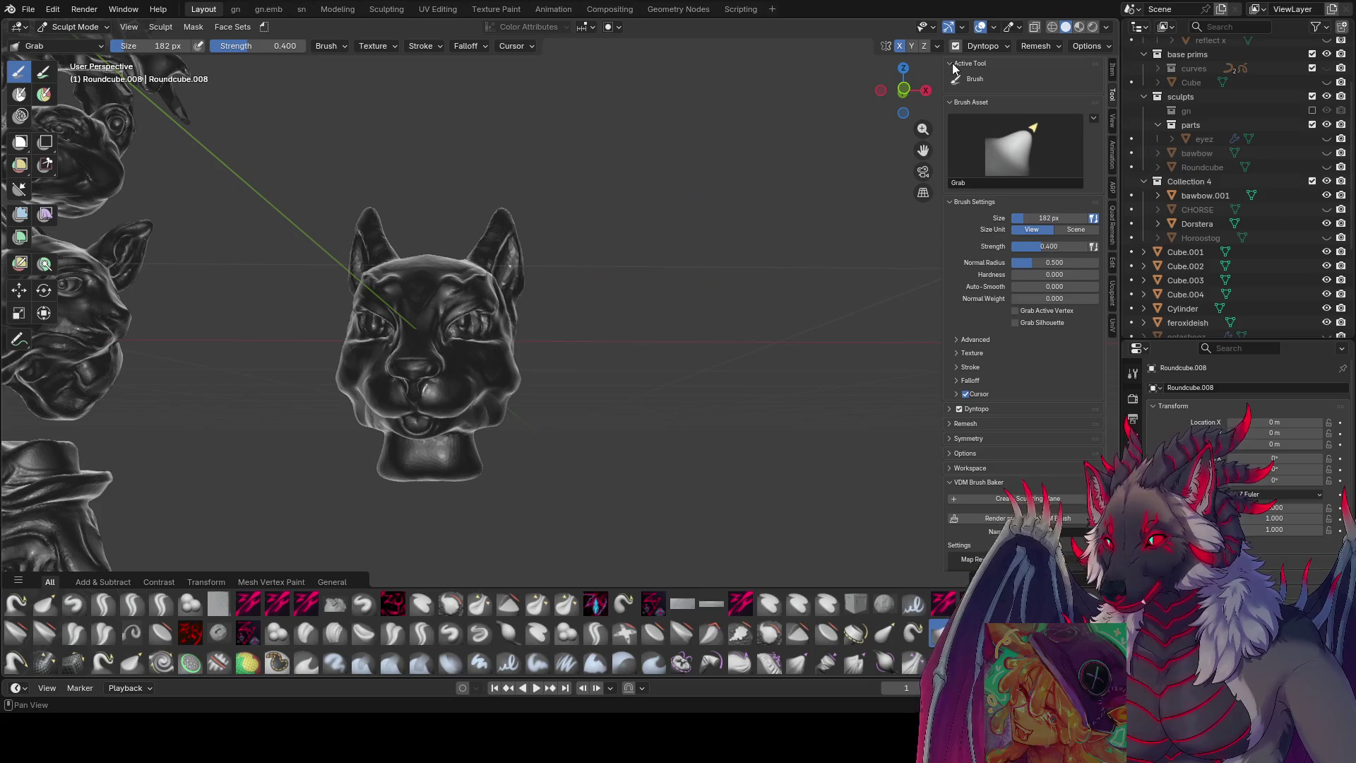
- Broaden the cat head's cheeks with the enlarged grab brush and restore Studio lighting
mouse_move(636, 318)
middle_mouse_down("shift")
mouse_move(550, 339)
mouse_move(605, 303)
middle_mouse_up("shift")
key("f")
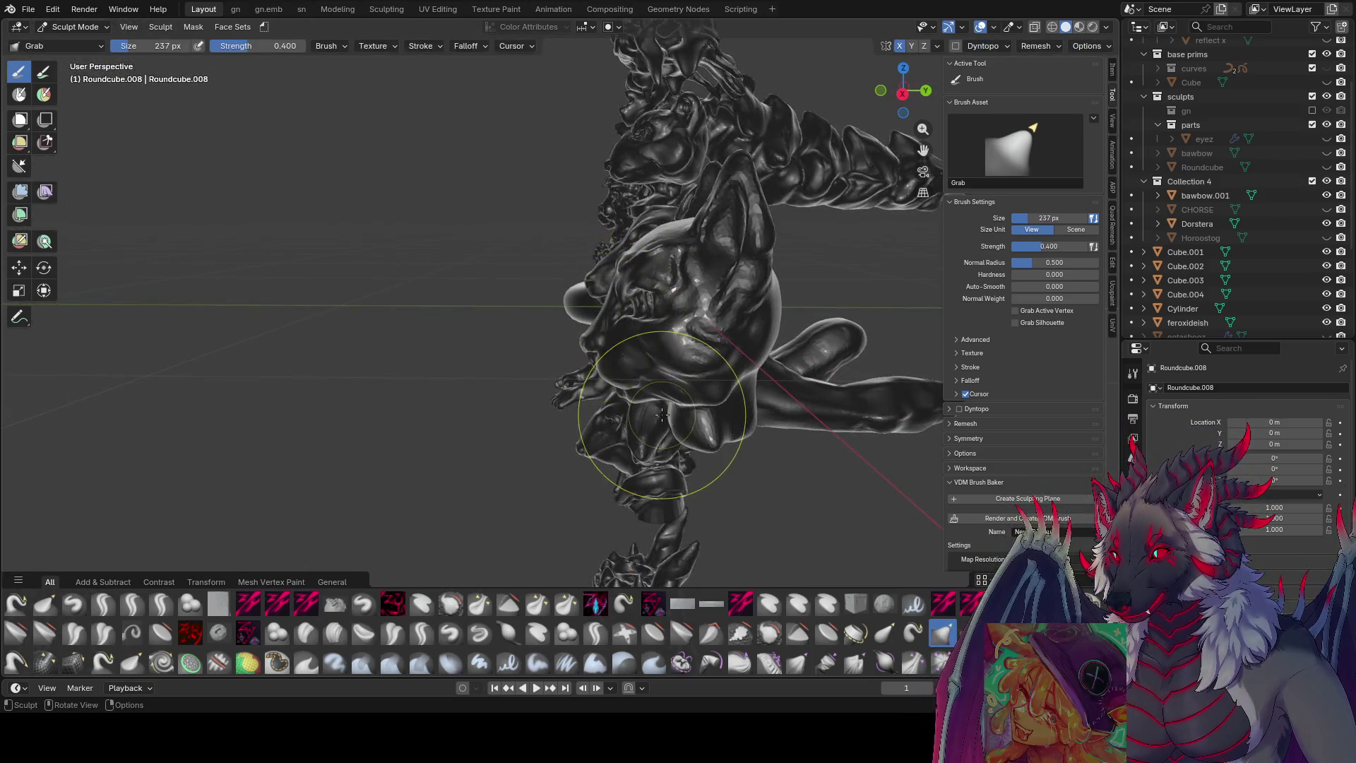
mouse_move(647, 393)
middle_mouse_down()
mouse_move(763, 356)
mouse_move(640, 305)
mouse_move(505, 352)
mouse_move(572, 339)
middle_mouse_up()
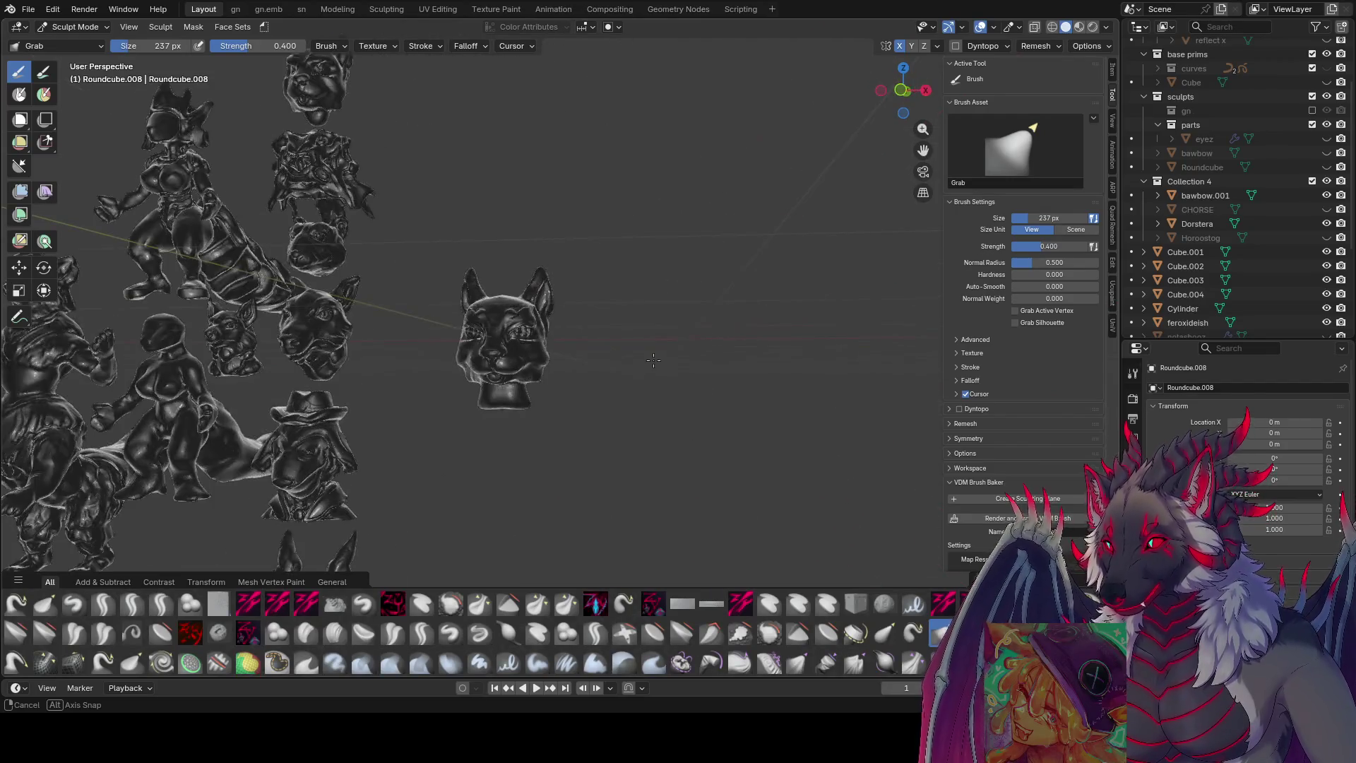
left_click(1105, 29)
left_click(1048, 96)
mouse_move(736, 304)
middle_mouse_down()
mouse_move(559, 357)
mouse_move(470, 226)
mouse_move(483, 246)
middle_mouse_up()
scroll(559, 357, "up", 5)
key("f")
key("f")
- Step the Grab brush down from 177 to about 53 px while checking the head from side and front
left_click(466, 260)
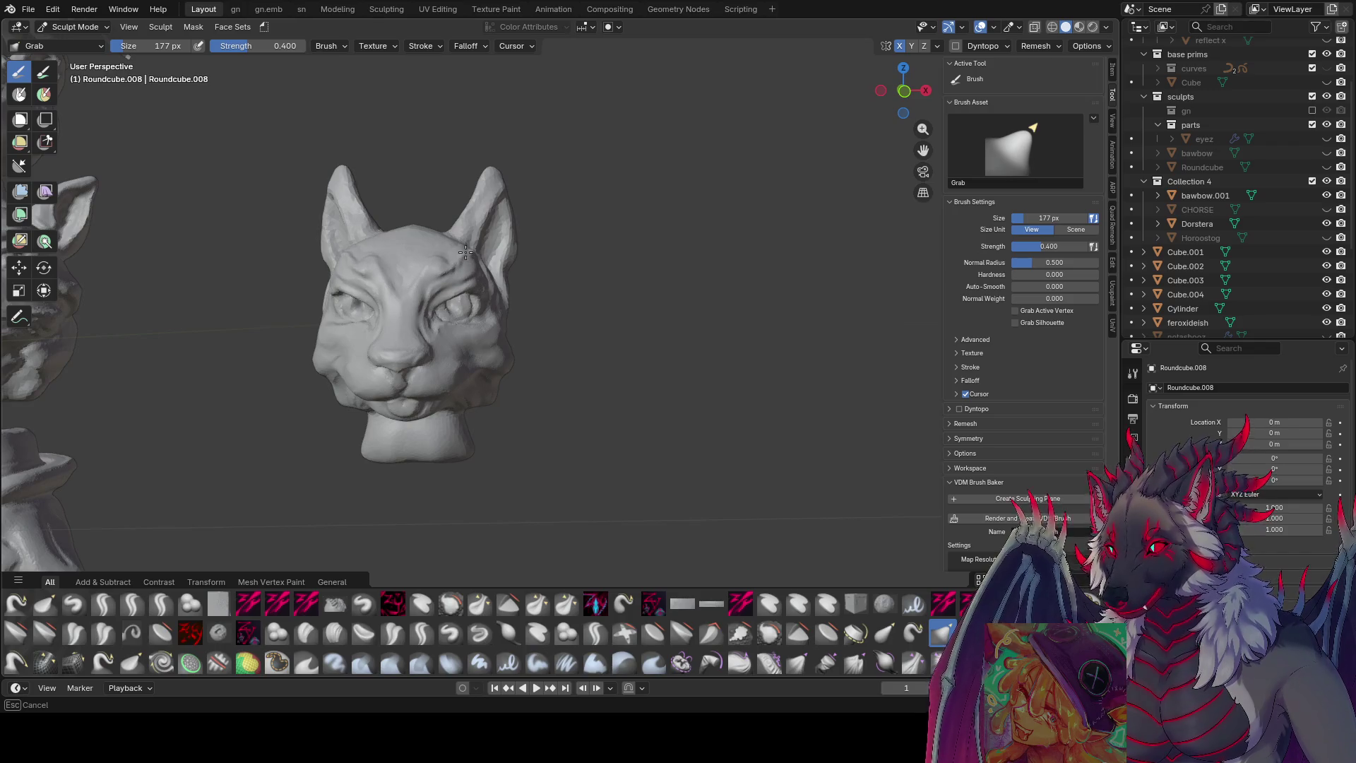
key("f")
left_click(435, 232)
key("f")
left_click(455, 284)
key("f")
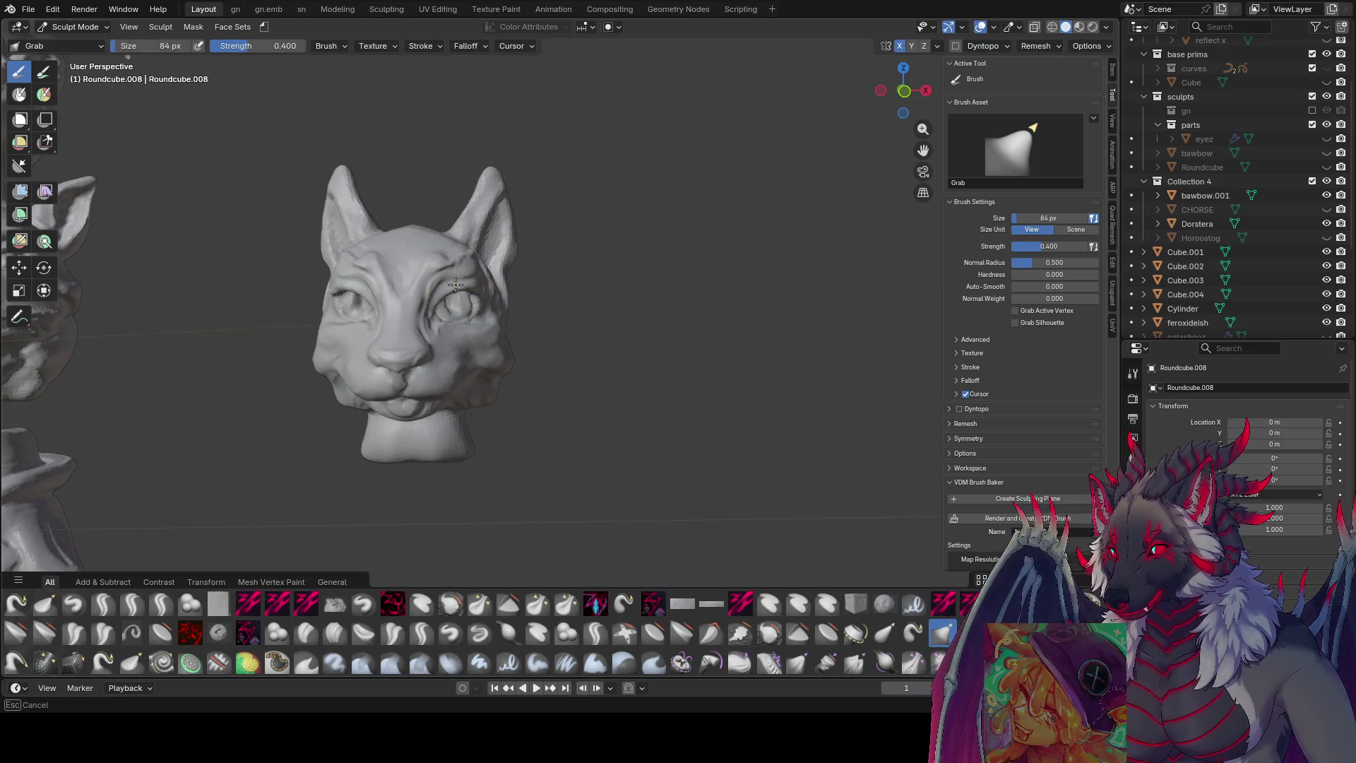
mouse_move(479, 291)
middle_mouse_down()
mouse_move(524, 320)
mouse_move(605, 319)
mouse_move(483, 337)
middle_mouse_up()
key("f")
left_click(590, 326)
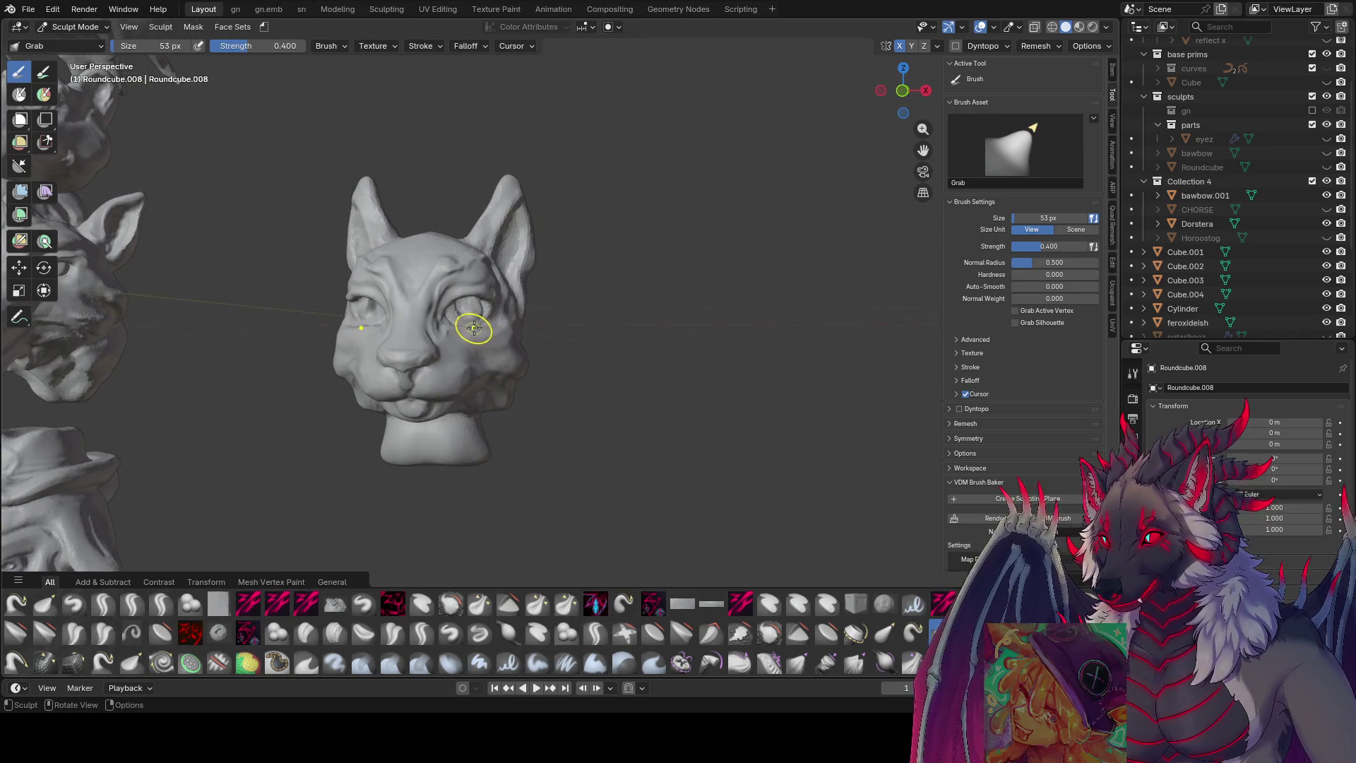
key("f")
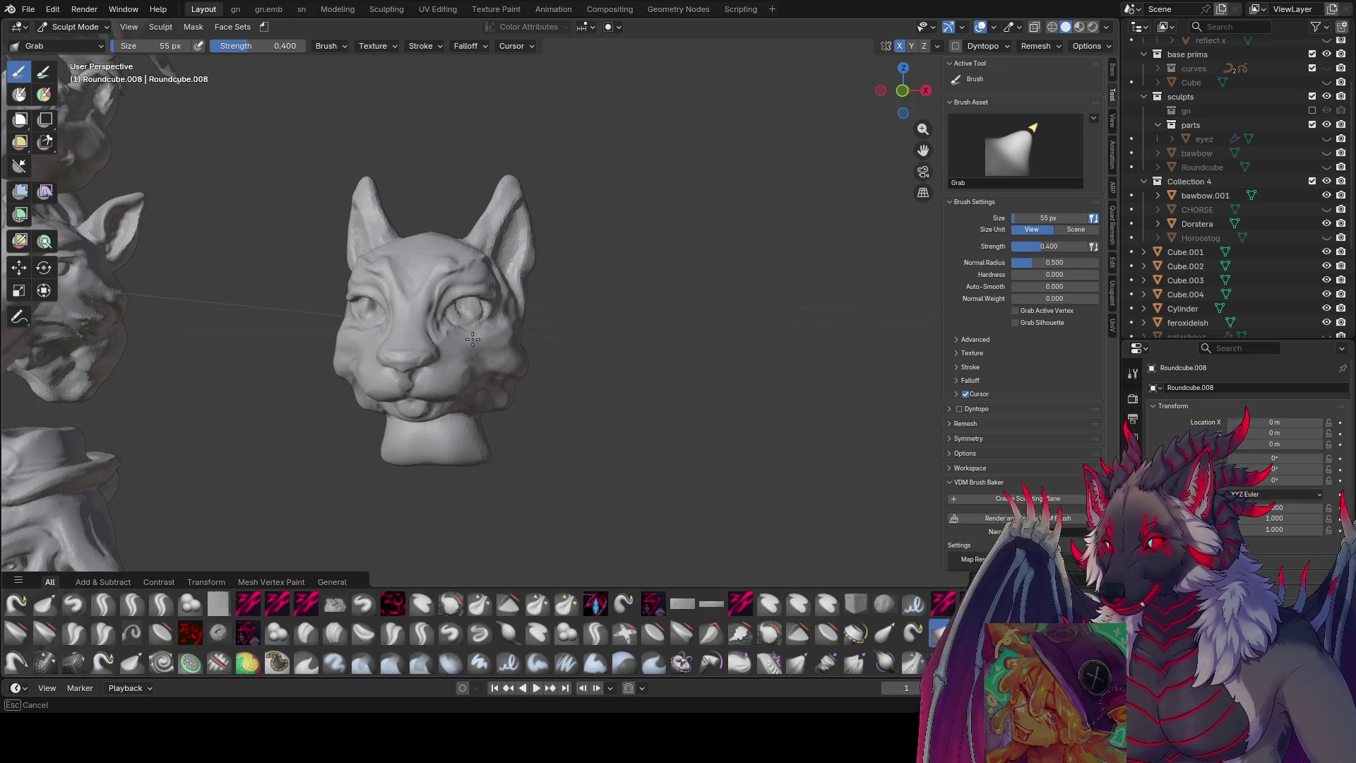
middle_click_drag(498, 326, 655, 330)
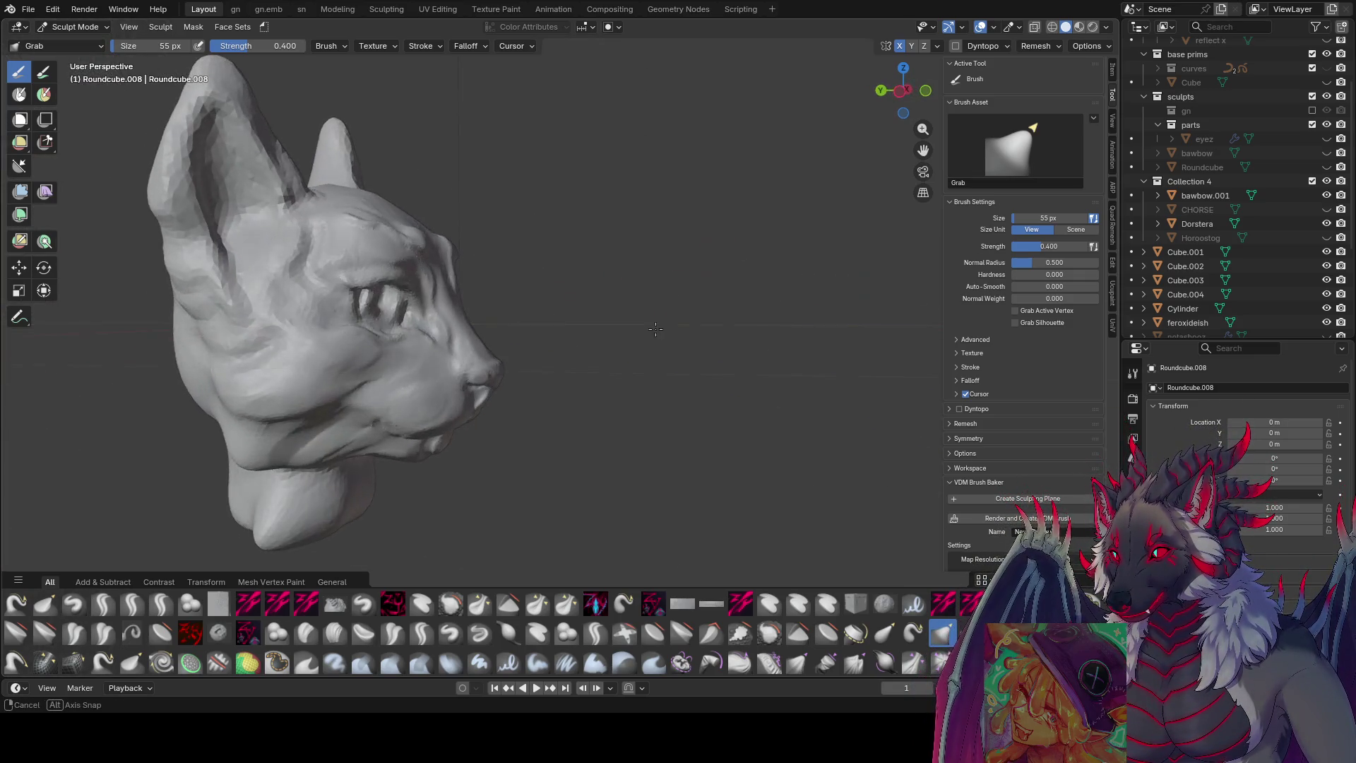
middle_click_drag(327, 337, 439, 287)
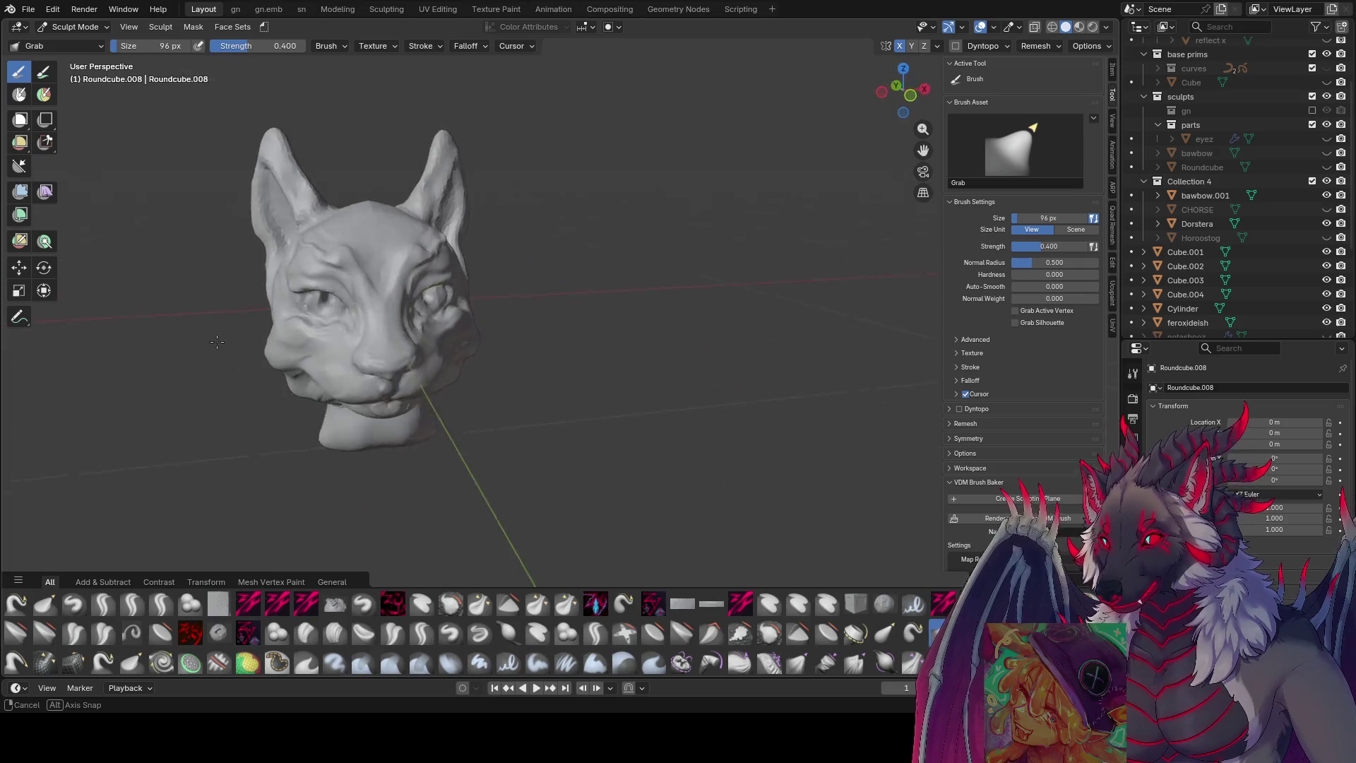
scroll(478, 304, "down", 2)
scroll(470, 252, "down", 2)
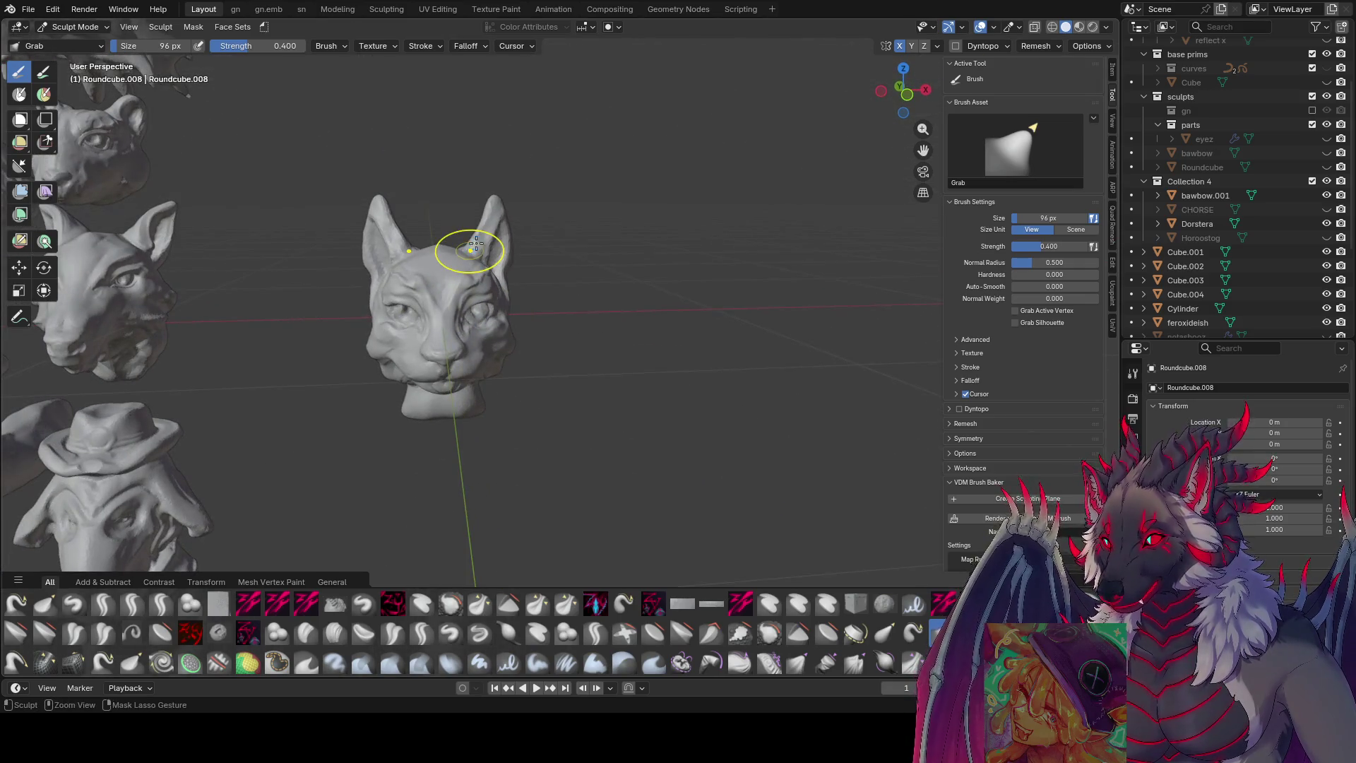
scroll(470, 250, "down", 3)
- Save the scene and take the cat head out of Sculpt into Object Mode
key("ctrl+s")
scroll(477, 227, "up", 2)
left_click(93, 26)
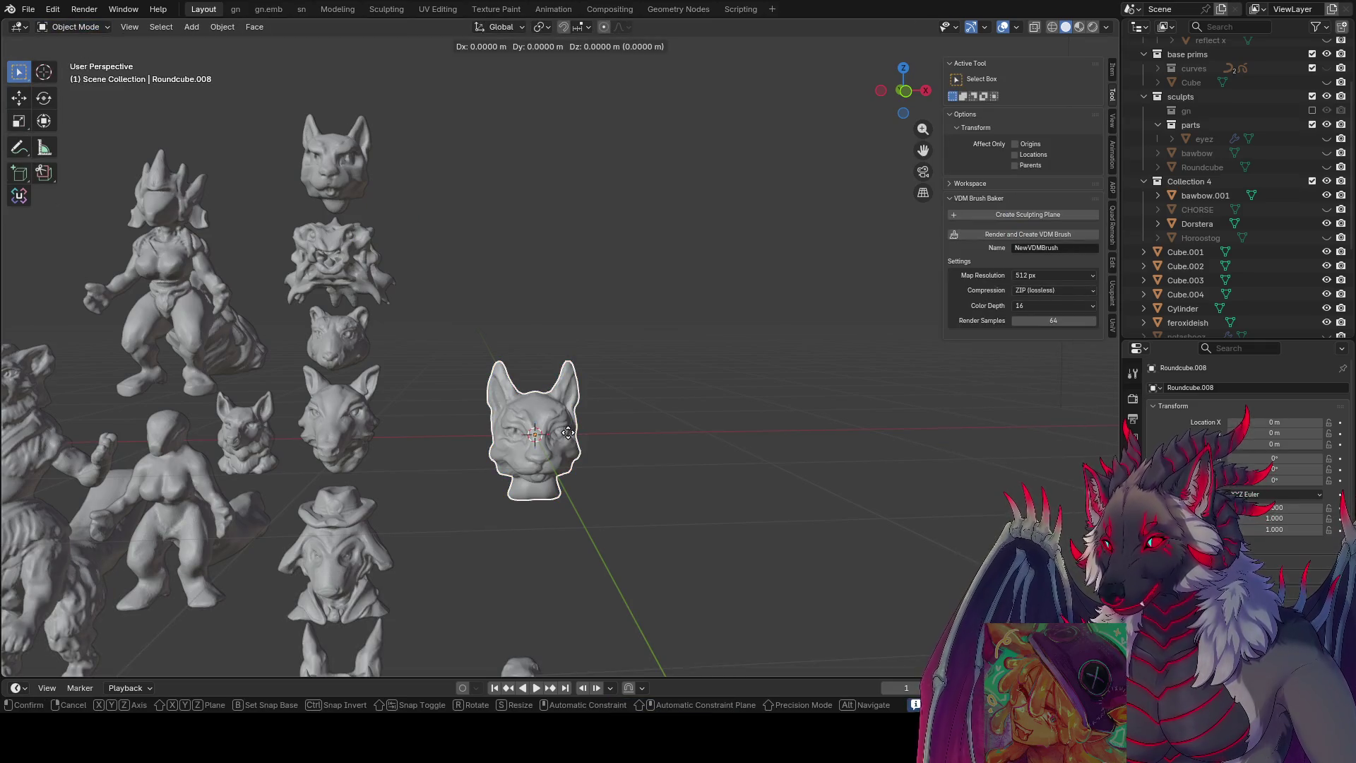
- Save the scene and enable Cavity in Viewport Shading so surface detail stands out on all sculpts
left_click(352, 157)
mouse_move(418, 188)
middle_mouse_down()
mouse_move(622, 359)
mouse_move(623, 341)
mouse_move(1011, 144)
middle_mouse_up()
key("ctrl+z")
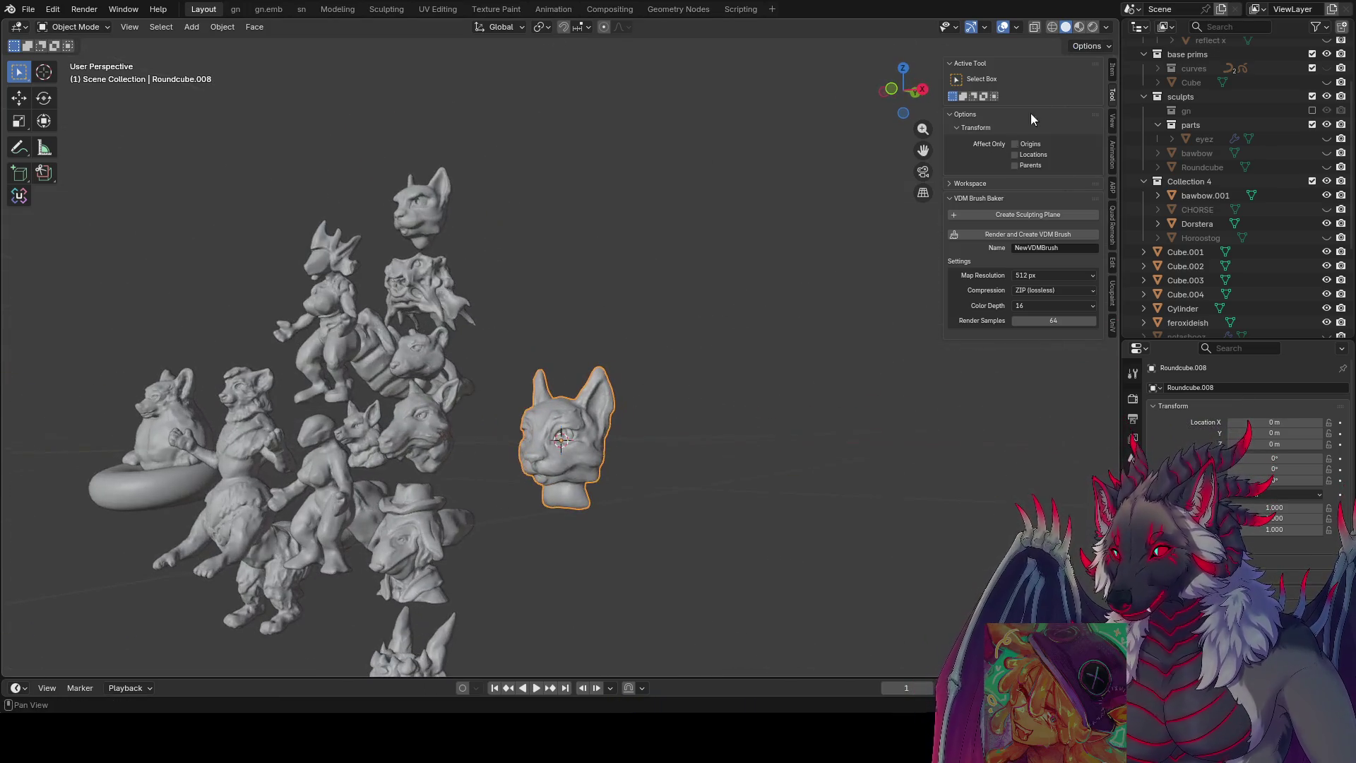
mouse_move(614, 267)
middle_mouse_down()
mouse_move(719, 81)
mouse_move(705, 174)
mouse_move(717, 196)
middle_mouse_up()
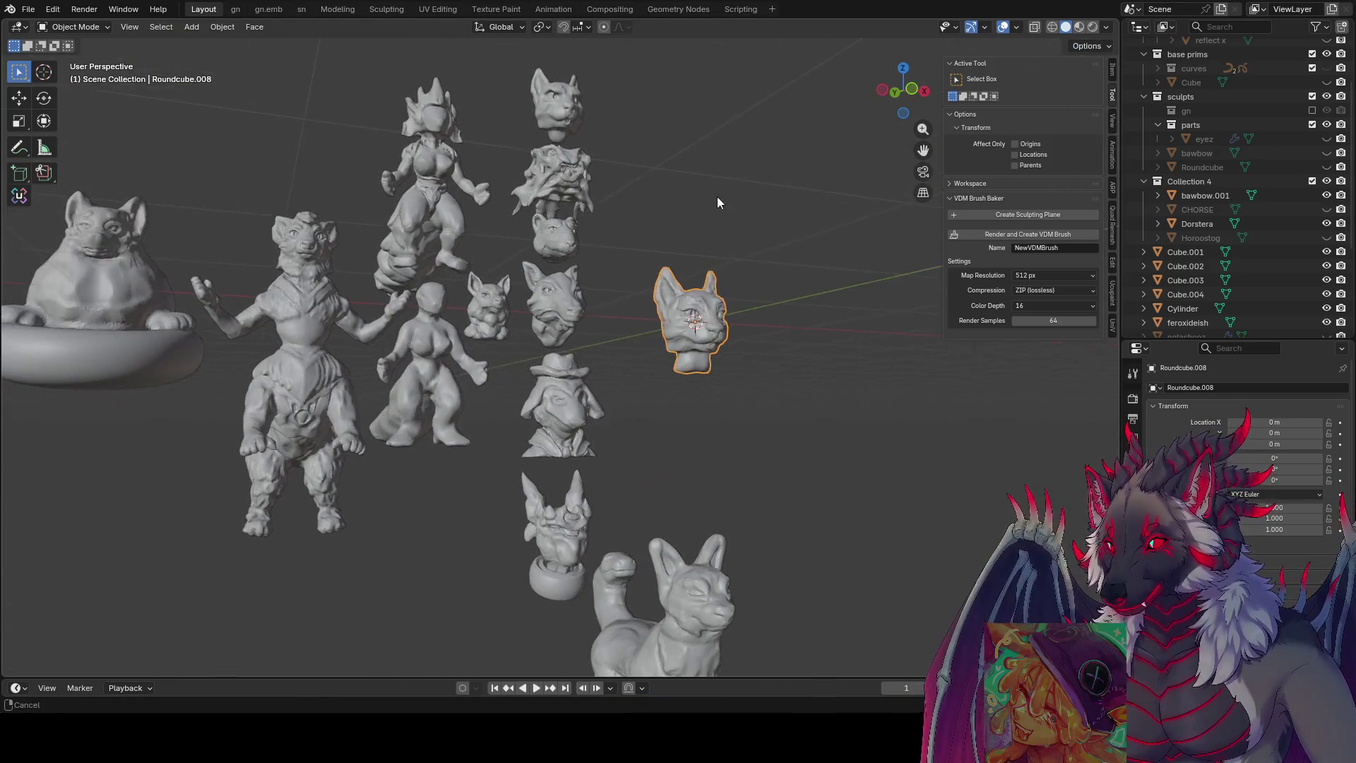
key("ctrl+s")
left_click(1107, 27)
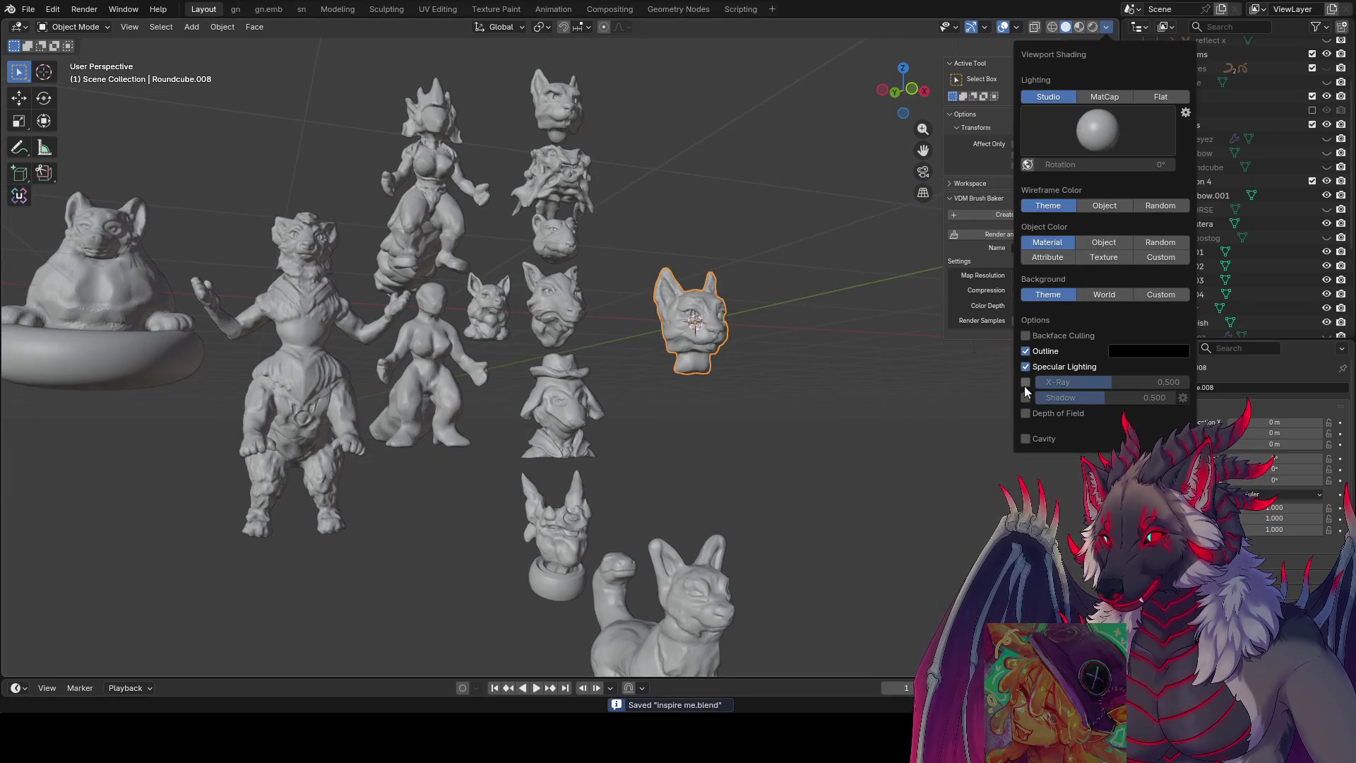
left_click(1027, 437)
left_click(811, 386)
mouse_move(810, 386)
middle_mouse_down()
mouse_move(782, 408)
mouse_move(668, 364)
mouse_move(638, 282)
mouse_move(676, 305)
mouse_move(831, 294)
mouse_move(787, 305)
mouse_move(747, 363)
mouse_move(678, 332)
mouse_move(710, 275)
mouse_move(786, 278)
middle_mouse_up()
scroll(743, 294, "up", 2)
- Move the full-body cat sculpt up 1 m along Z beside the new head and save the scene
left_click(747, 589)
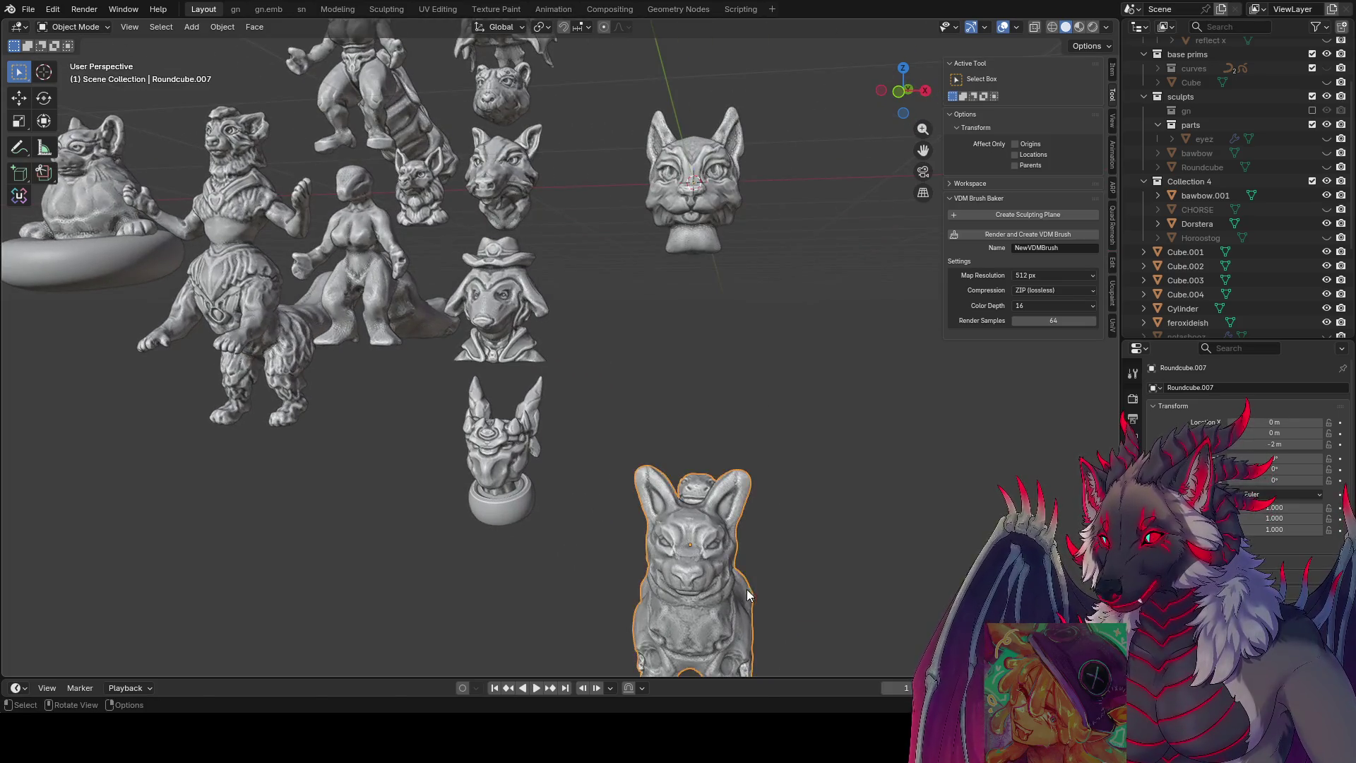
key("g")
key("z")
left_click(753, 402)
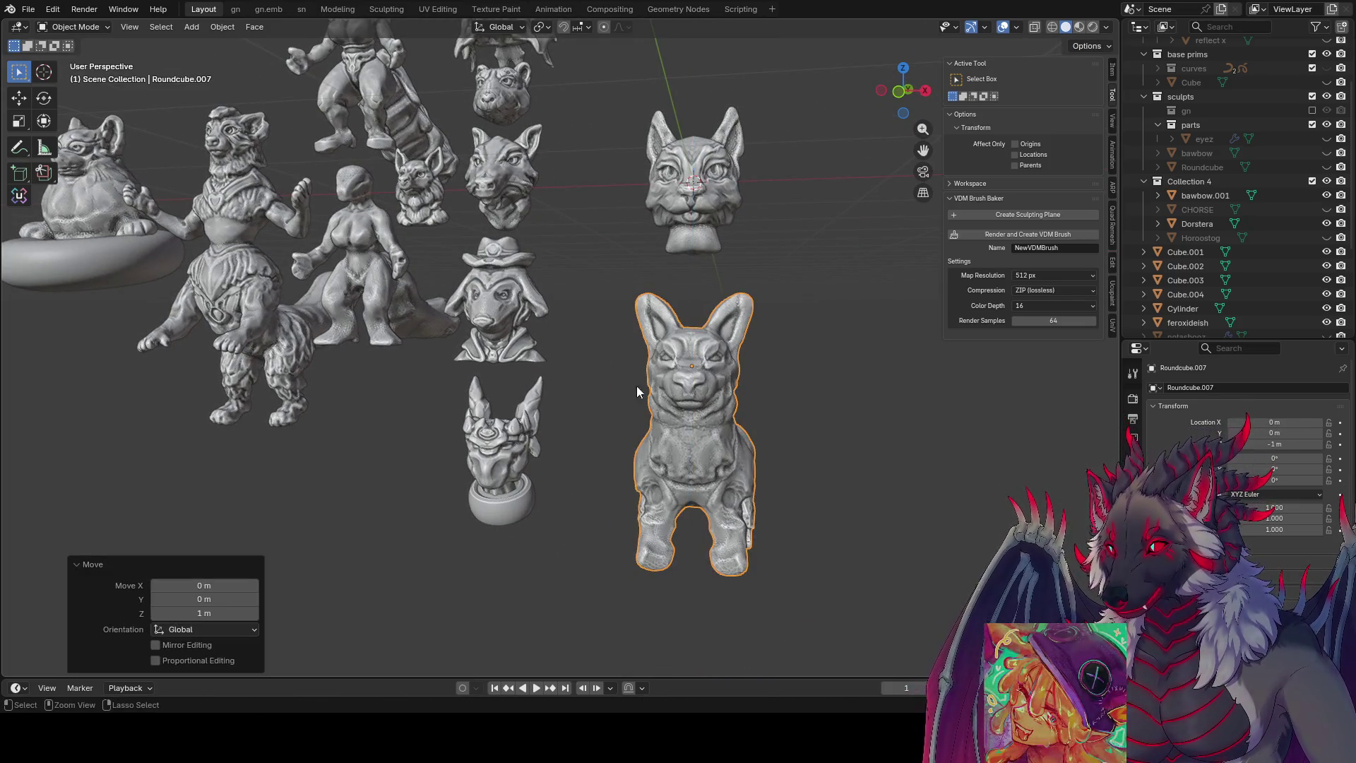
key("ctrl+s")
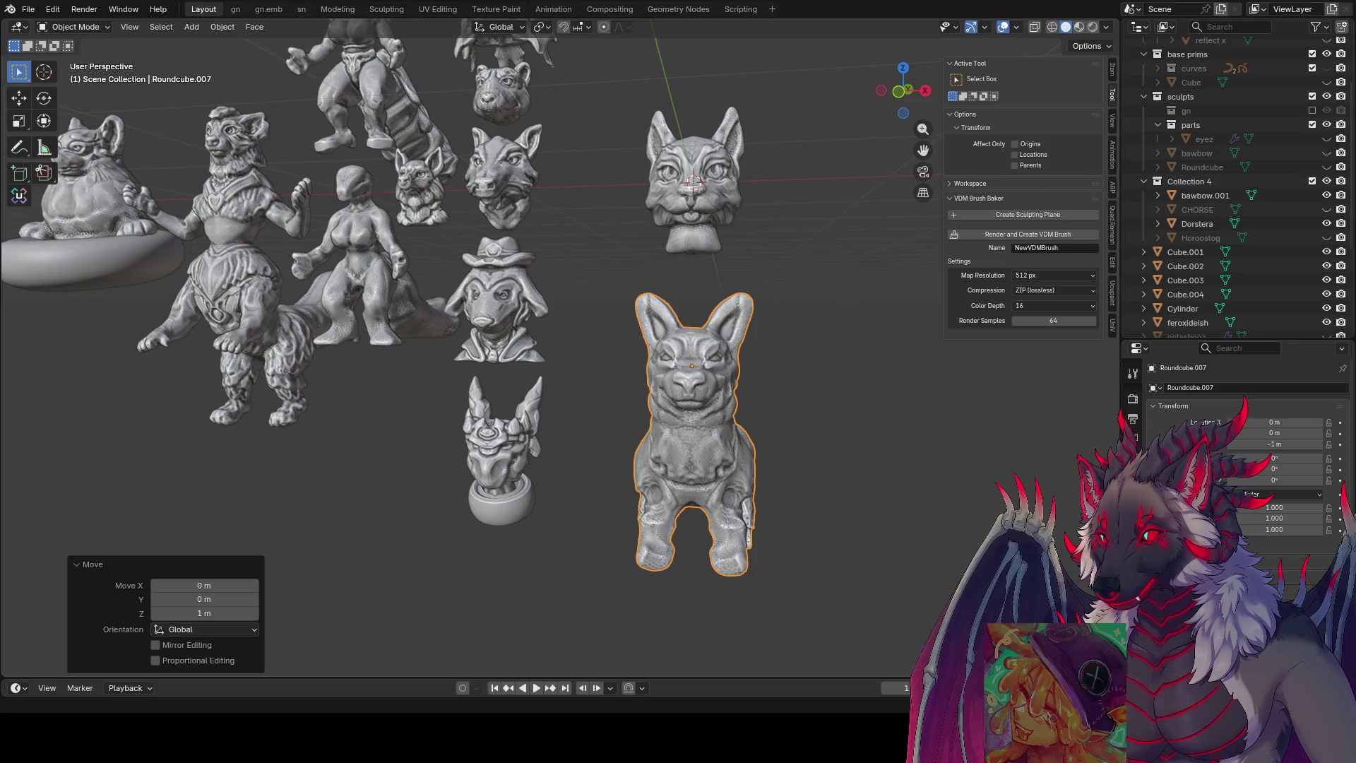
scroll(742, 402, "down", 5)
mouse_move(752, 413)
middle_mouse_down()
mouse_move(706, 320)
mouse_move(669, 331)
mouse_move(743, 257)
mouse_move(816, 228)
middle_mouse_up()
- Switch to MatCap lighting and try the rainbow normal, red and olive matcaps on the sculpts
left_click(1105, 28)
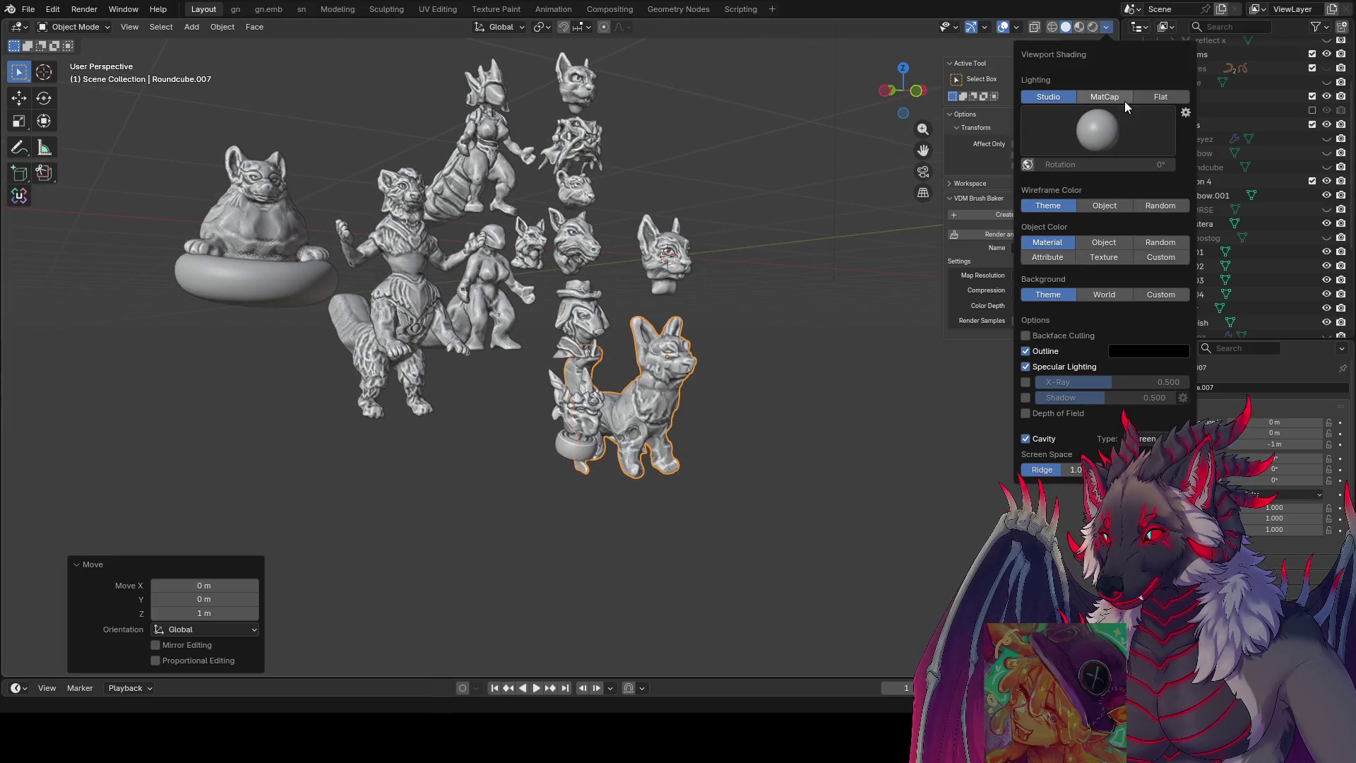
left_click(1108, 96)
left_click(1103, 132)
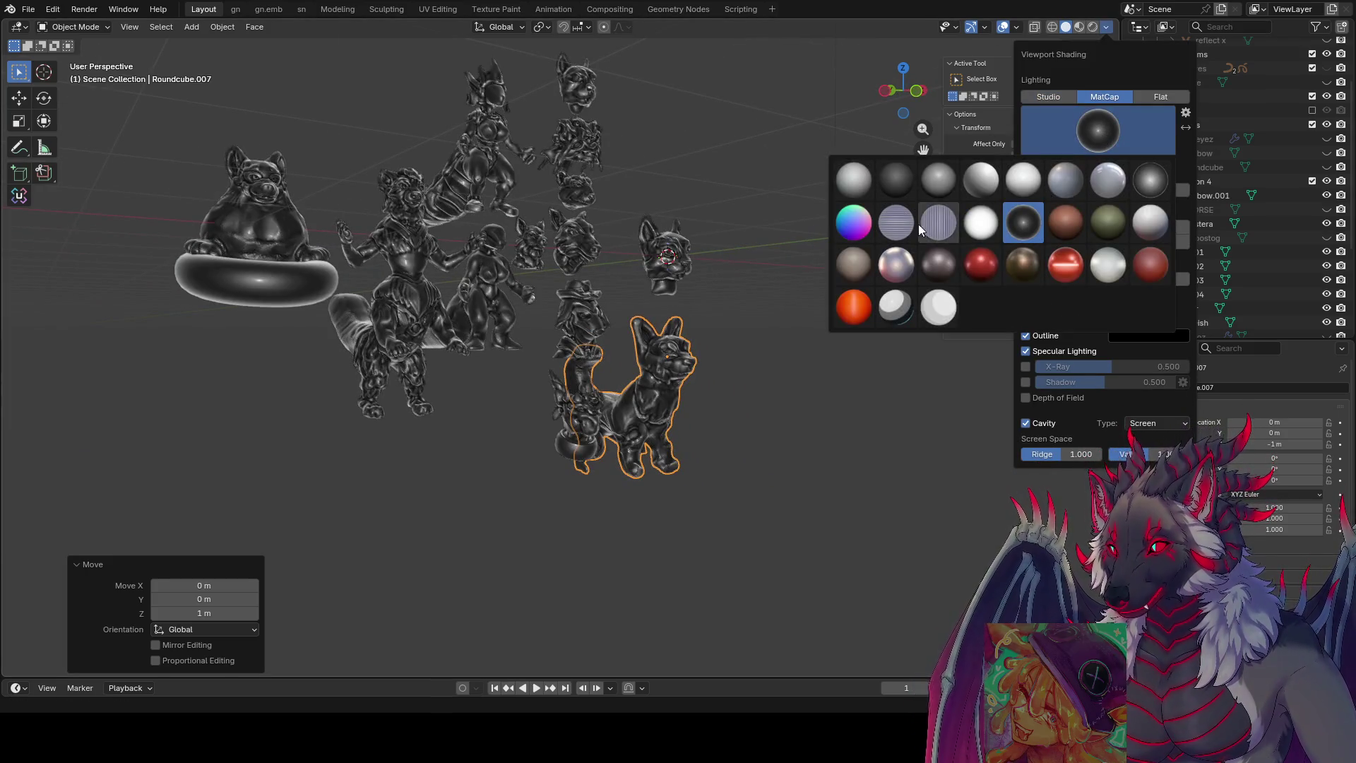
left_click(858, 225)
left_click(1107, 29)
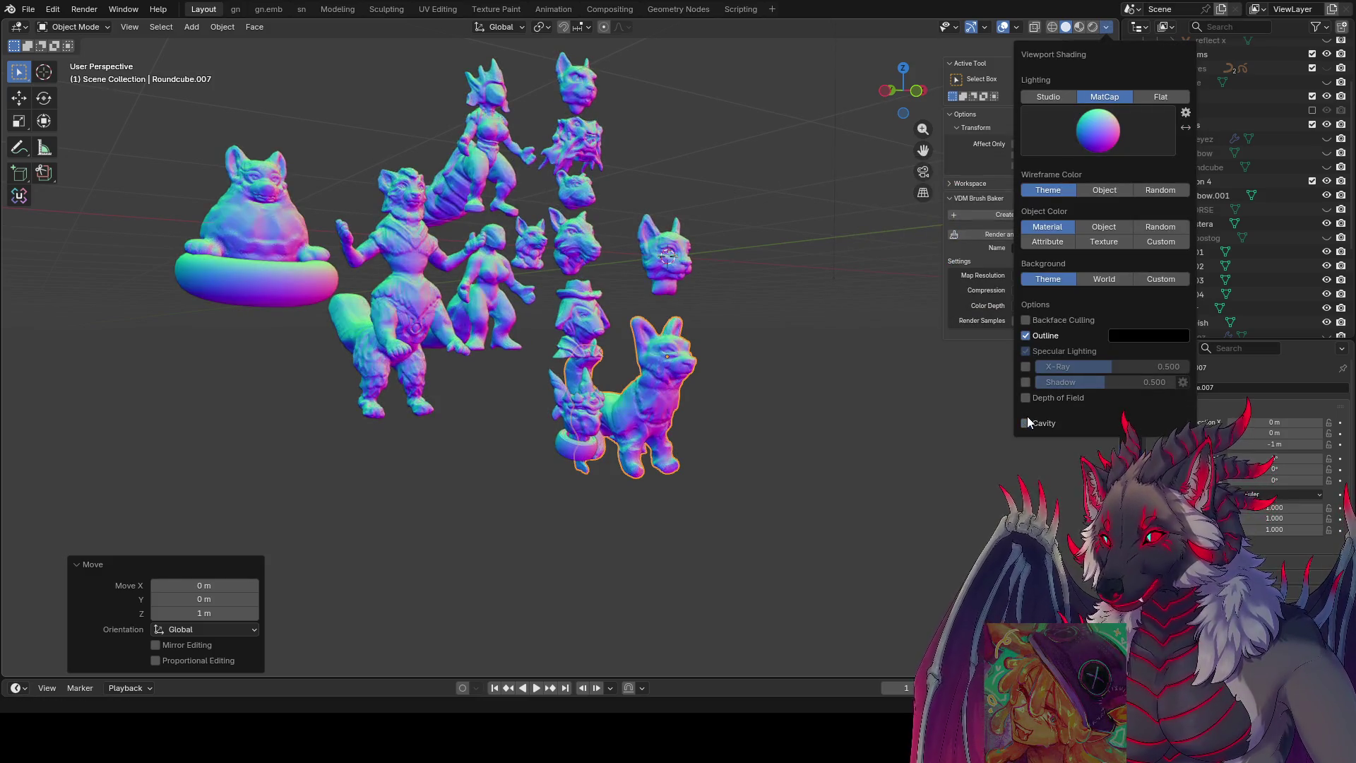
mouse_move(773, 312)
middle_mouse_down()
mouse_move(737, 280)
mouse_move(1136, 18)
middle_mouse_up()
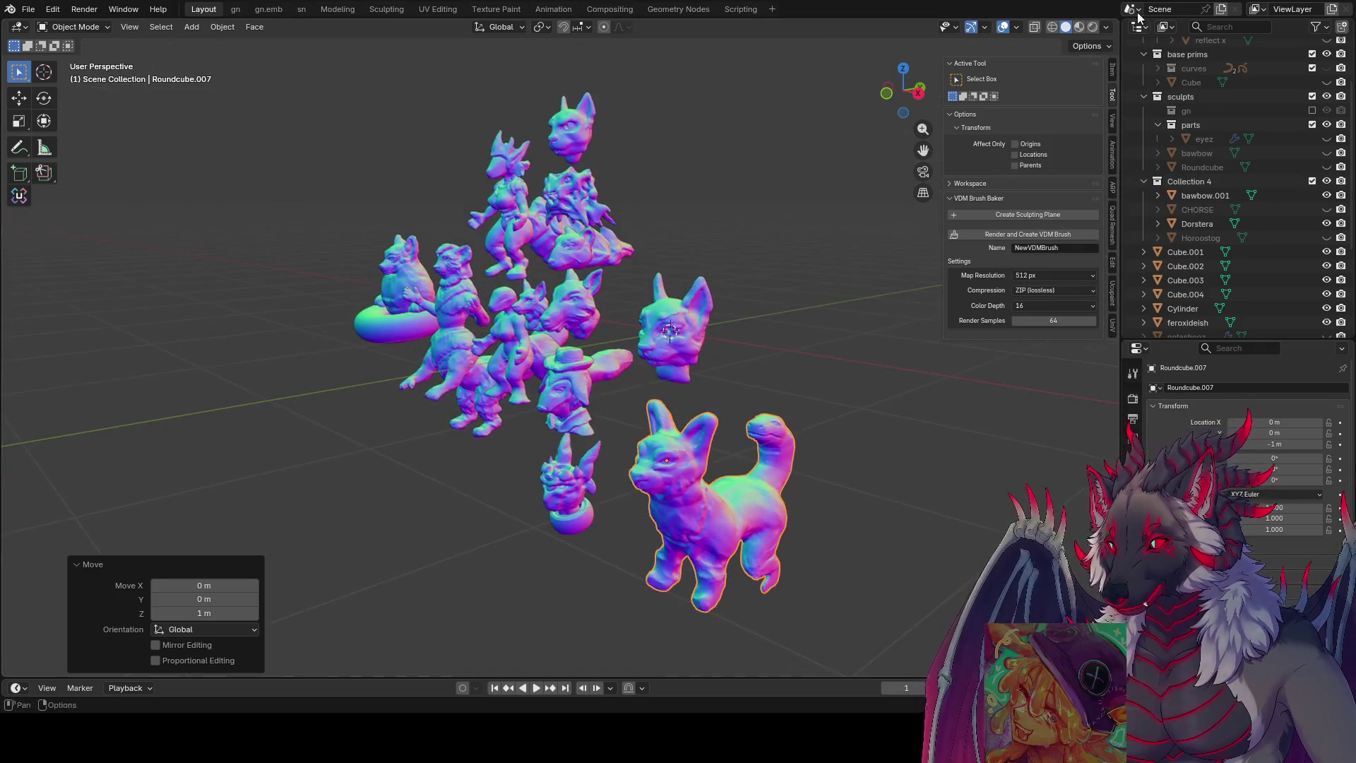
left_click(1109, 26)
left_click(1047, 136)
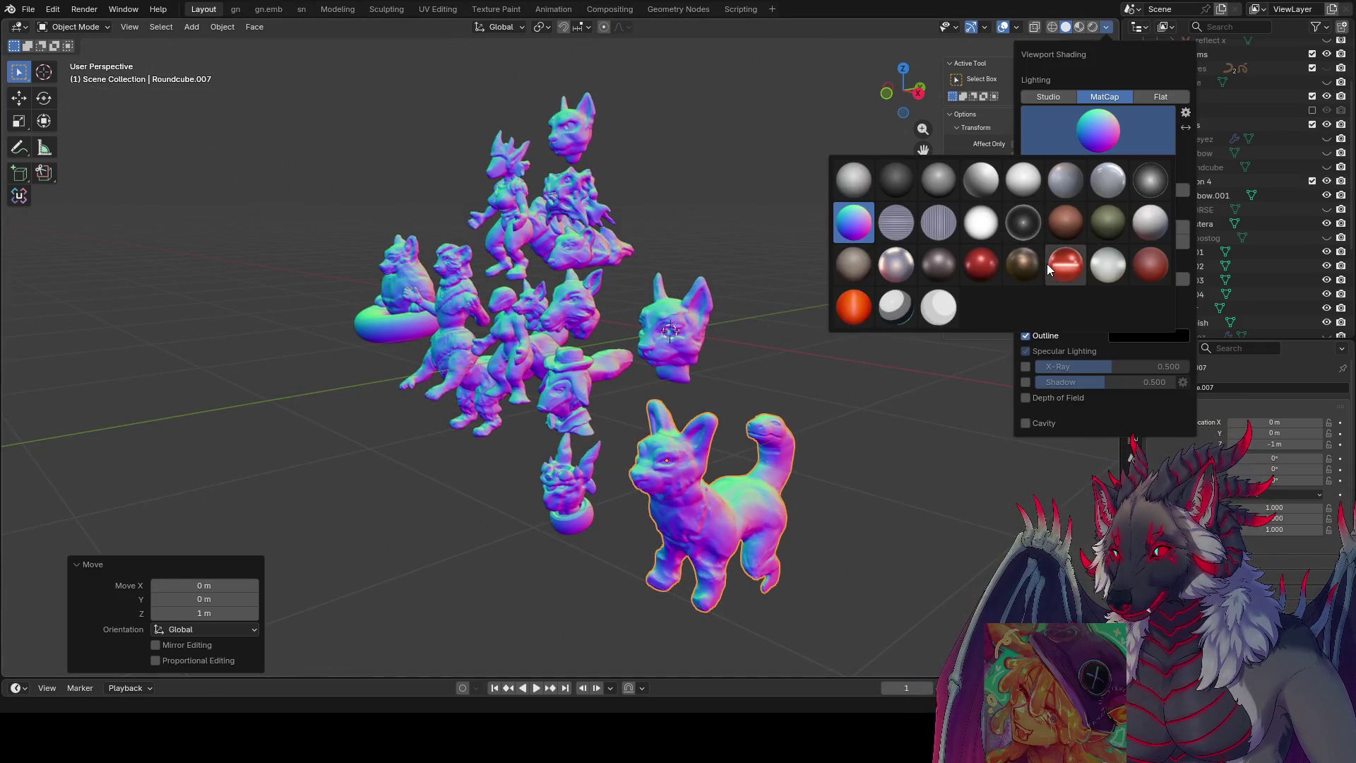
left_click(1047, 264)
left_click(1094, 148)
left_click(1104, 217)
- Cycle through grey matcaps, then switch lighting back to Studio to brighten the models
left_click(1122, 155)
left_click(1069, 176)
left_click(1105, 136)
left_click(928, 192)
left_click(1097, 129)
left_click(894, 181)
left_click(1110, 125)
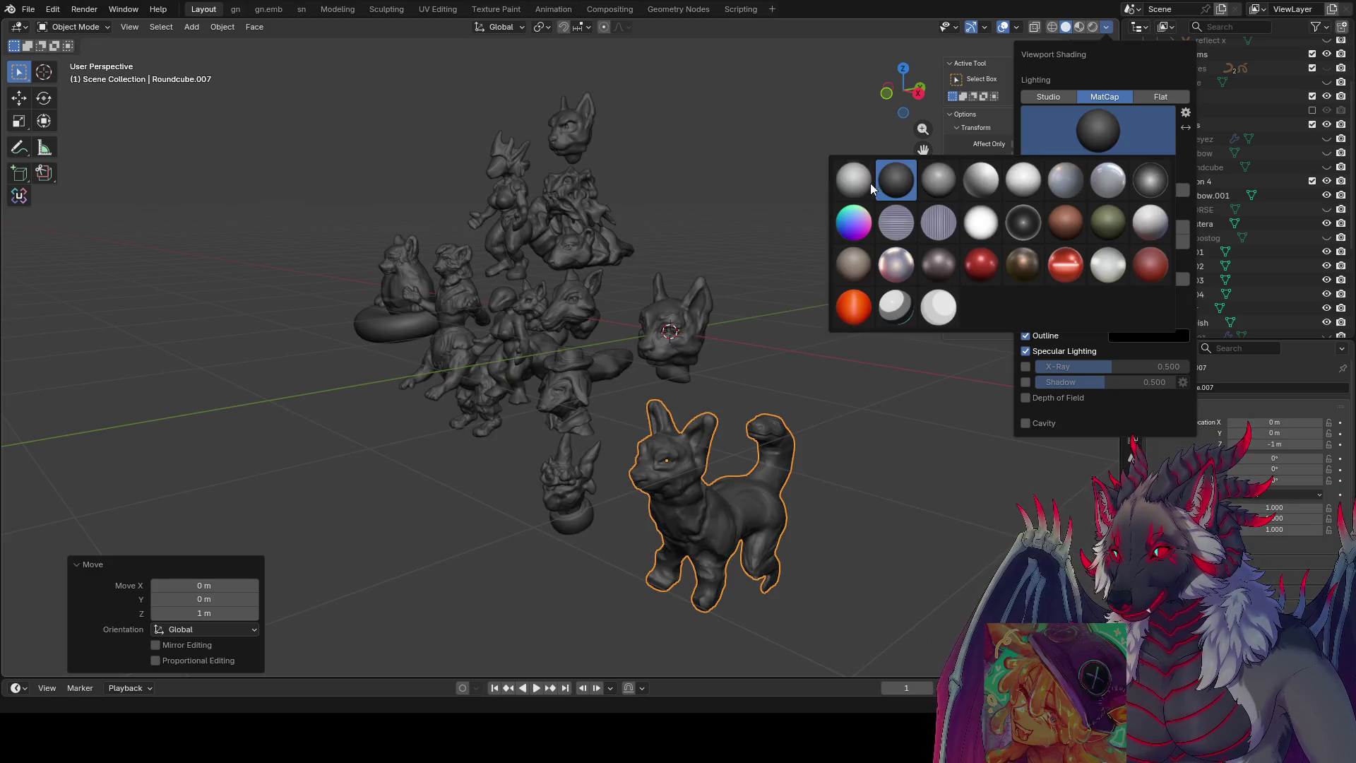
left_click(853, 180)
mouse_move(619, 224)
middle_mouse_down()
mouse_move(754, 214)
mouse_move(744, 173)
middle_mouse_up()
scroll(744, 178, "down", 2)
left_click(1107, 27)
left_click(1038, 96)
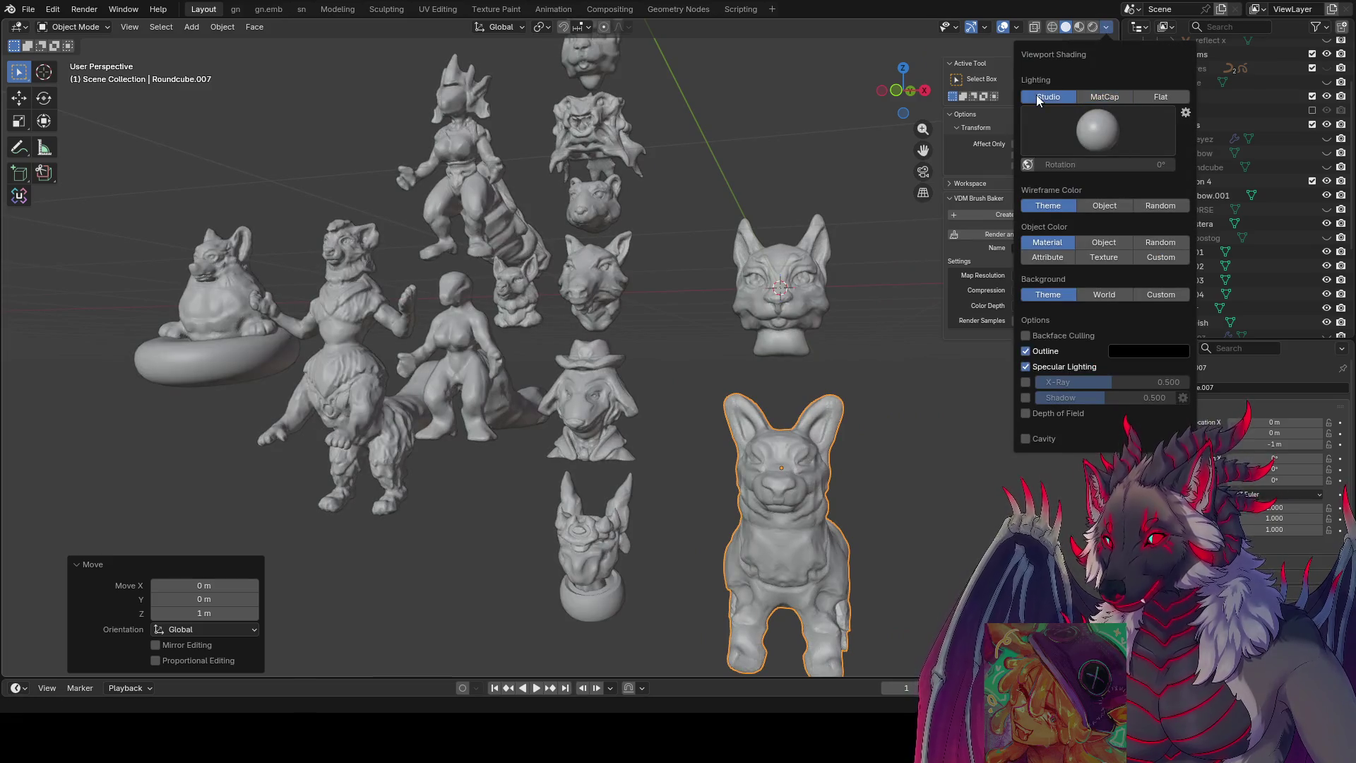
middle_click_drag(788, 237, 847, 229)
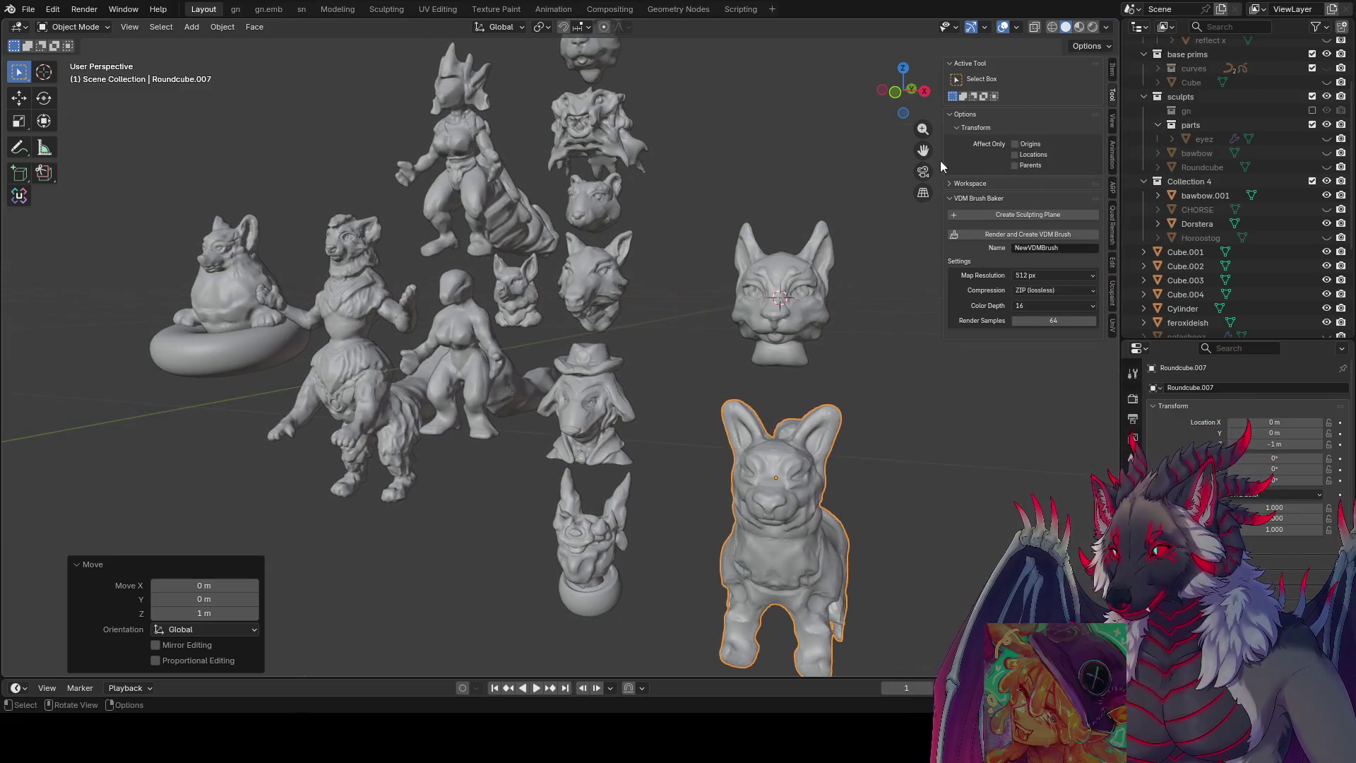
- Try X-Ray, shadows and cavity shading, comparing the models with and without each
left_click(1107, 27)
left_click(1024, 382)
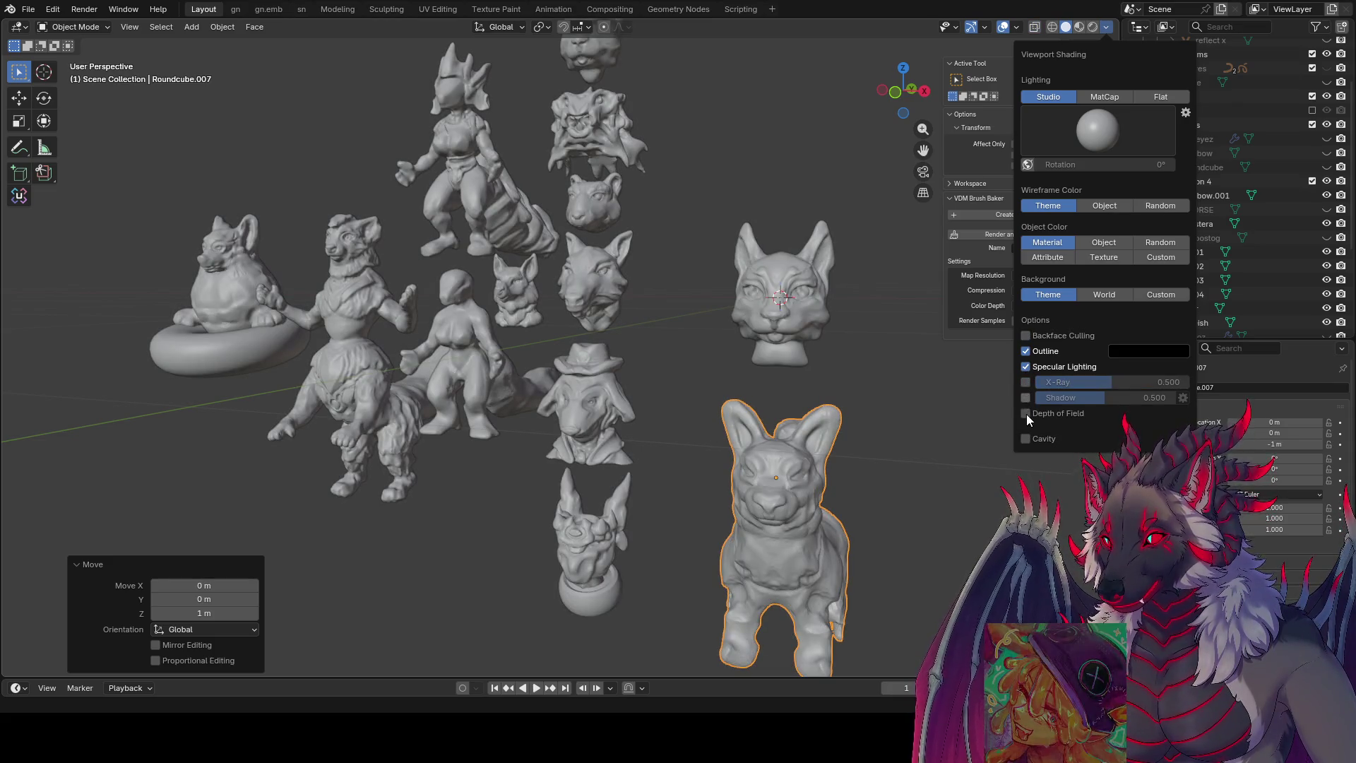
left_click(1025, 397)
left_click(1026, 438)
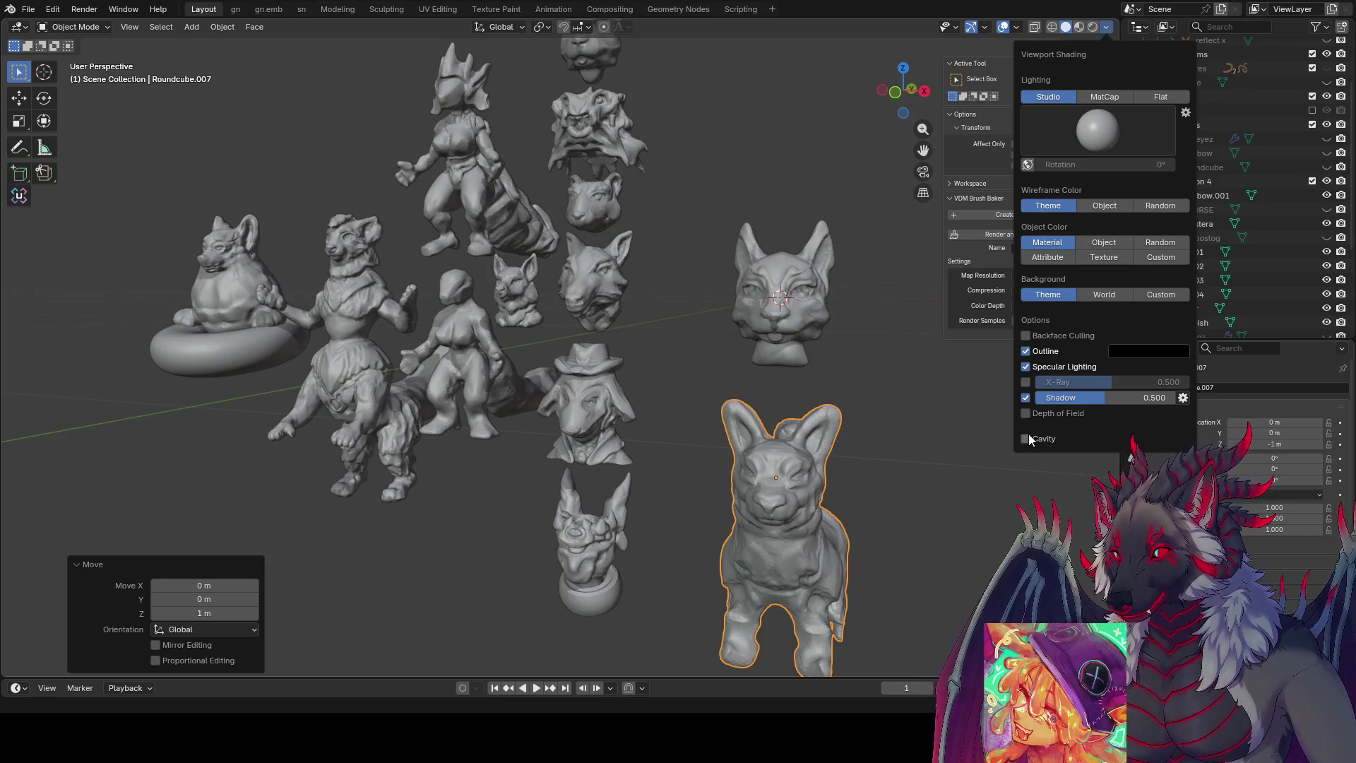
left_click(1026, 437)
left_click(1026, 397)
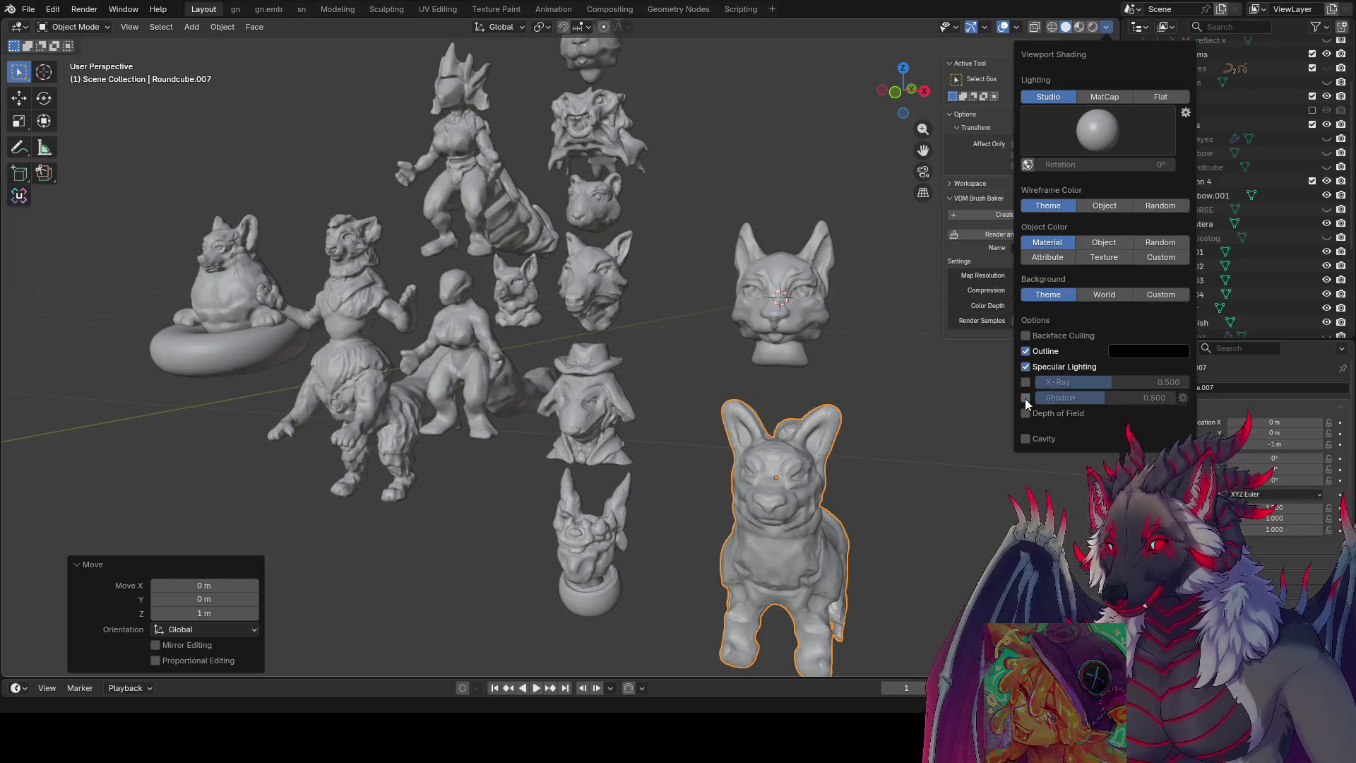
mouse_move(883, 364)
middle_mouse_down()
mouse_move(845, 360)
mouse_move(899, 395)
mouse_move(900, 369)
middle_mouse_up()
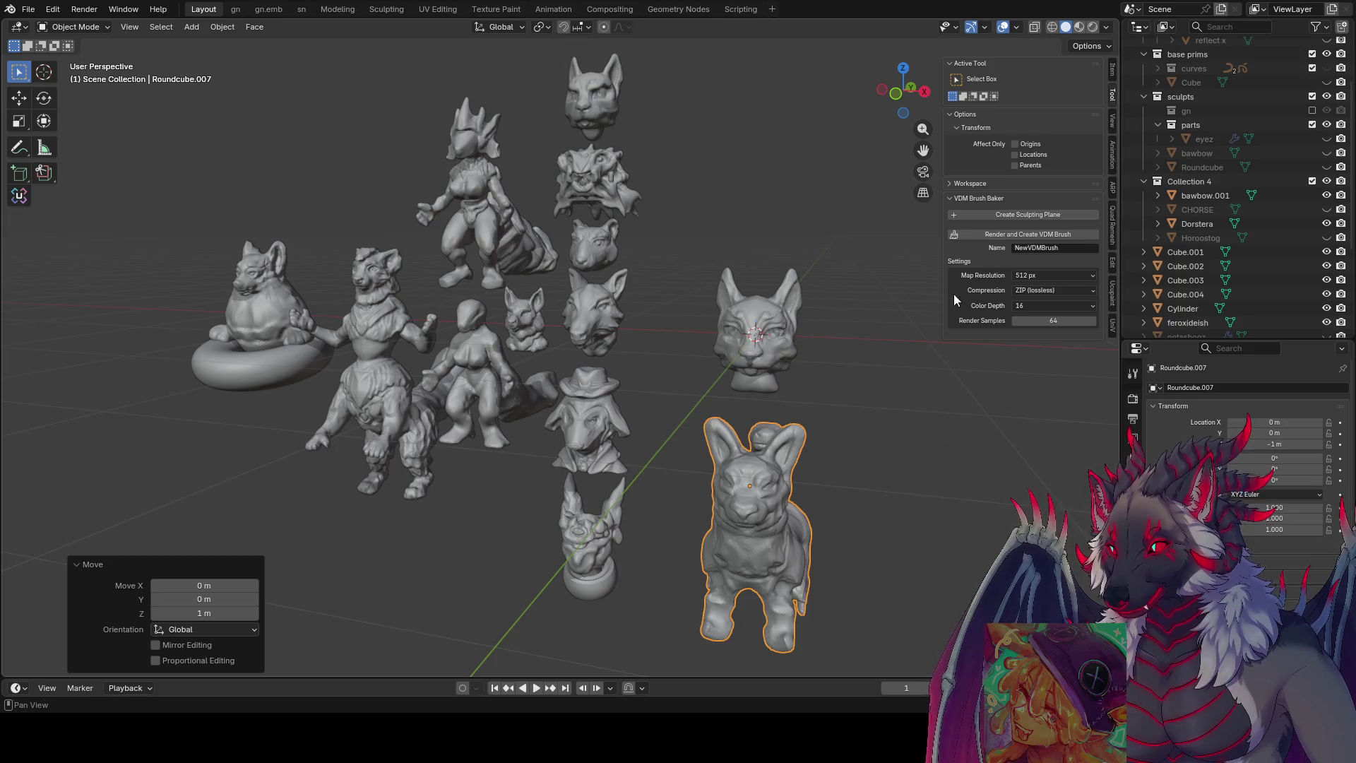
- Test a lower cavity ridge strength, then disable Cavity and keep viewport Shadows on
left_click(1107, 27)
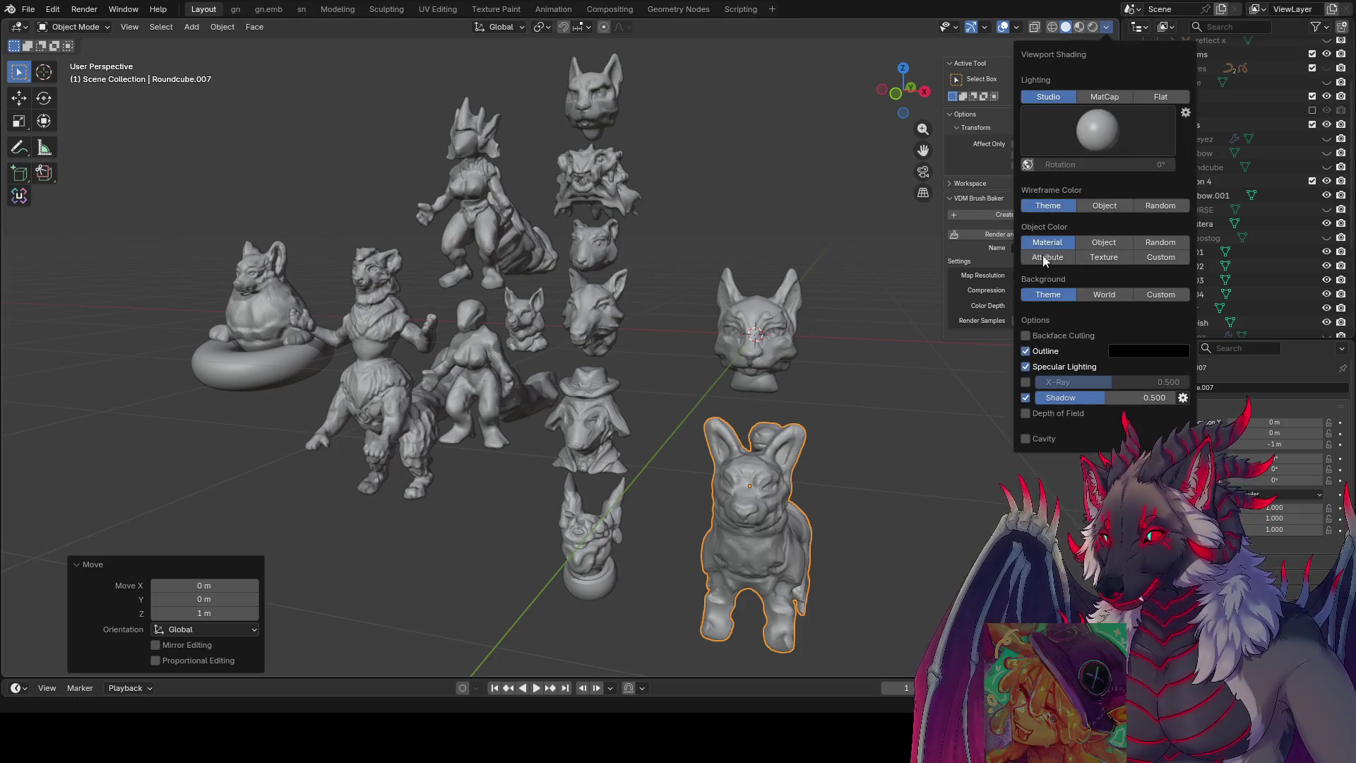
left_click(1026, 437)
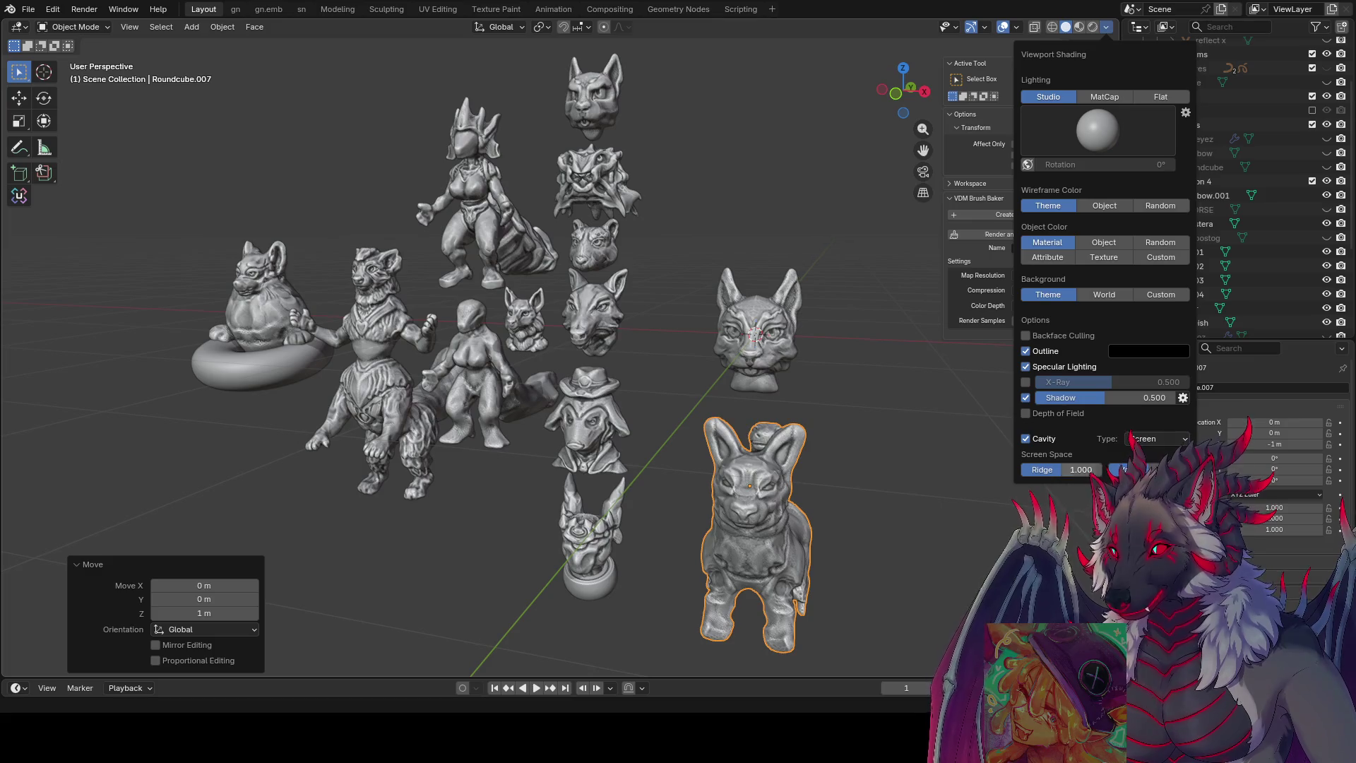
left_click_drag(1061, 473, 1022, 470)
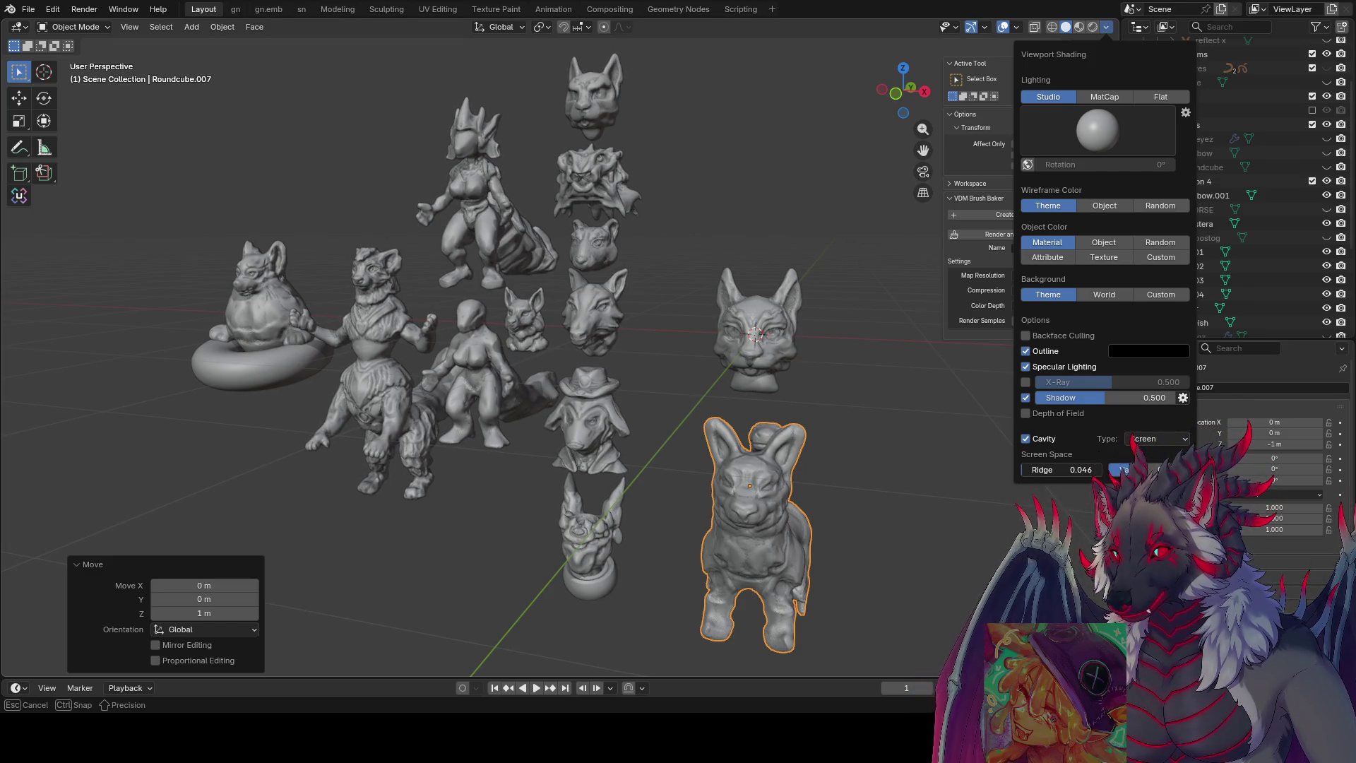
left_click(1026, 438)
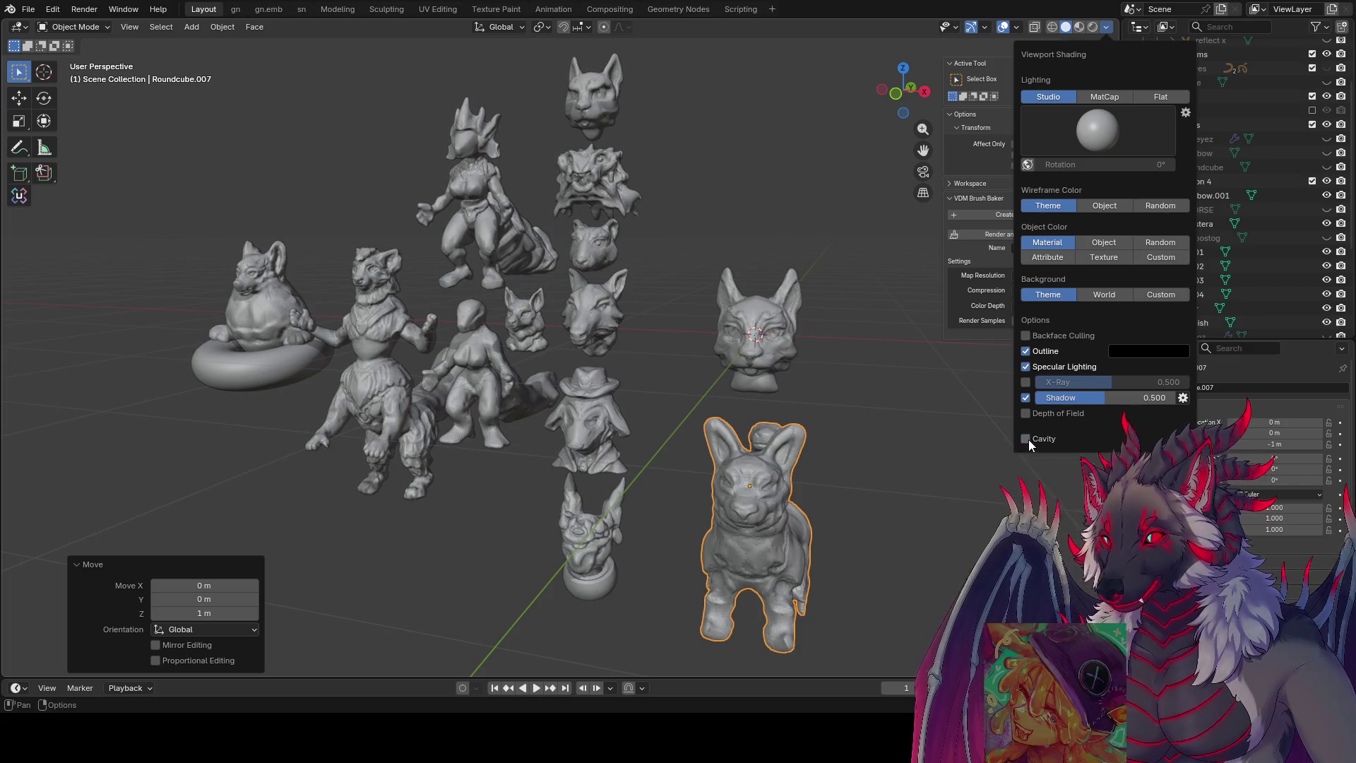
left_click(1025, 398)
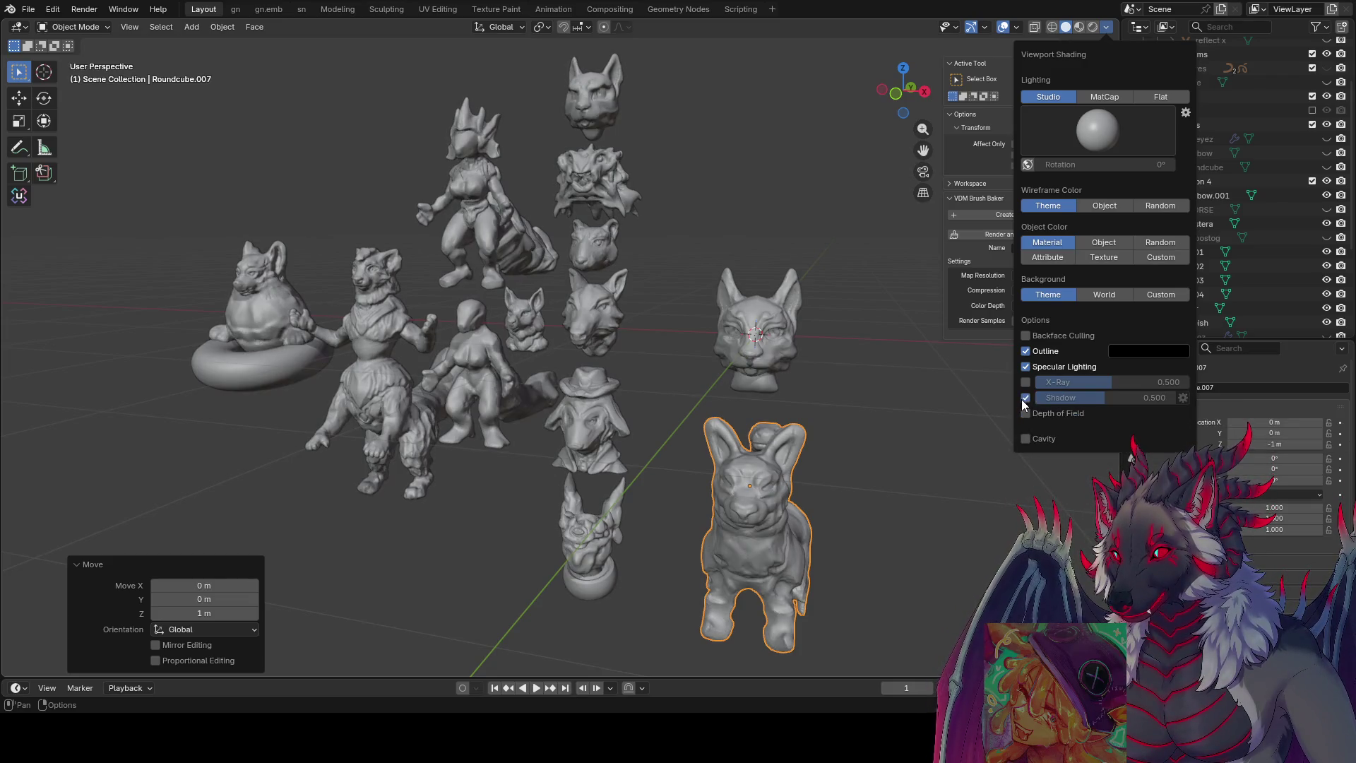
left_click(1021, 400)
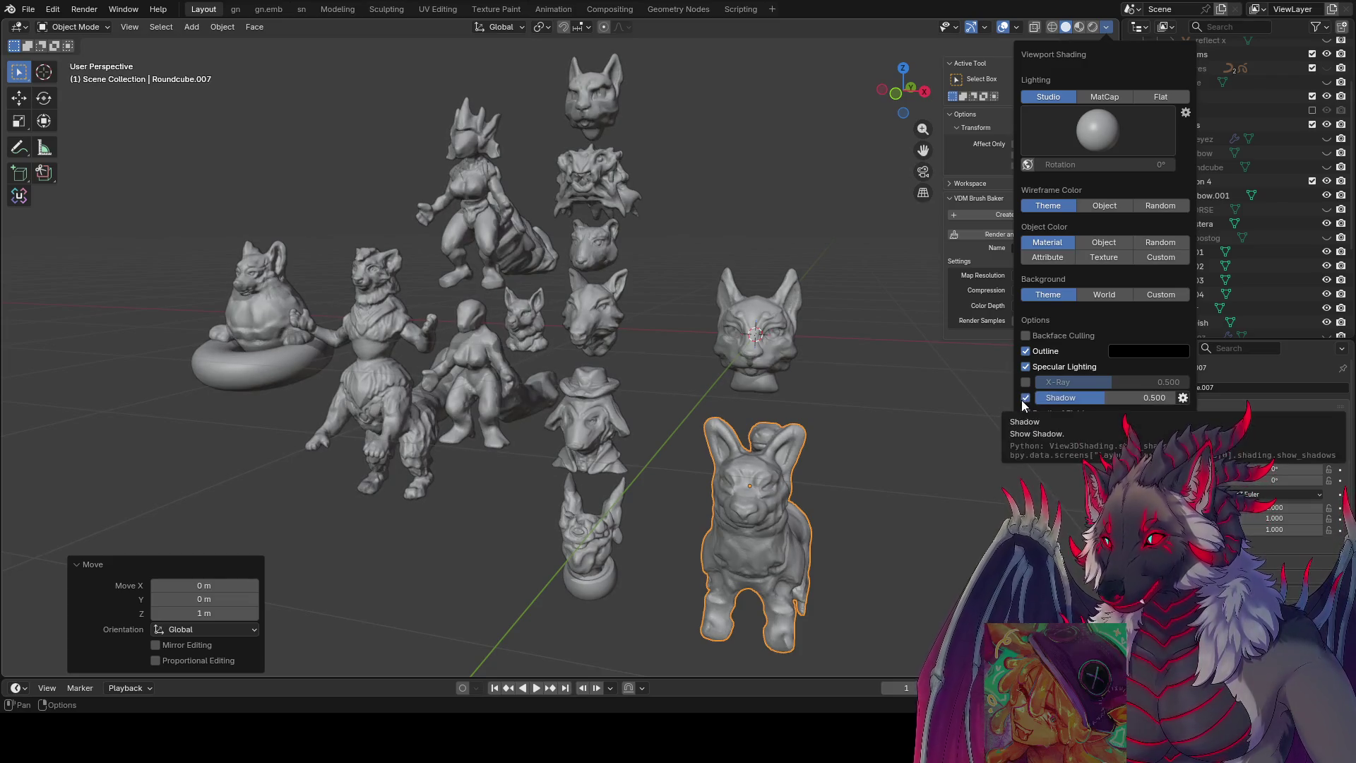
left_click(1021, 399)
left_click(1021, 400)
left_click(1022, 400)
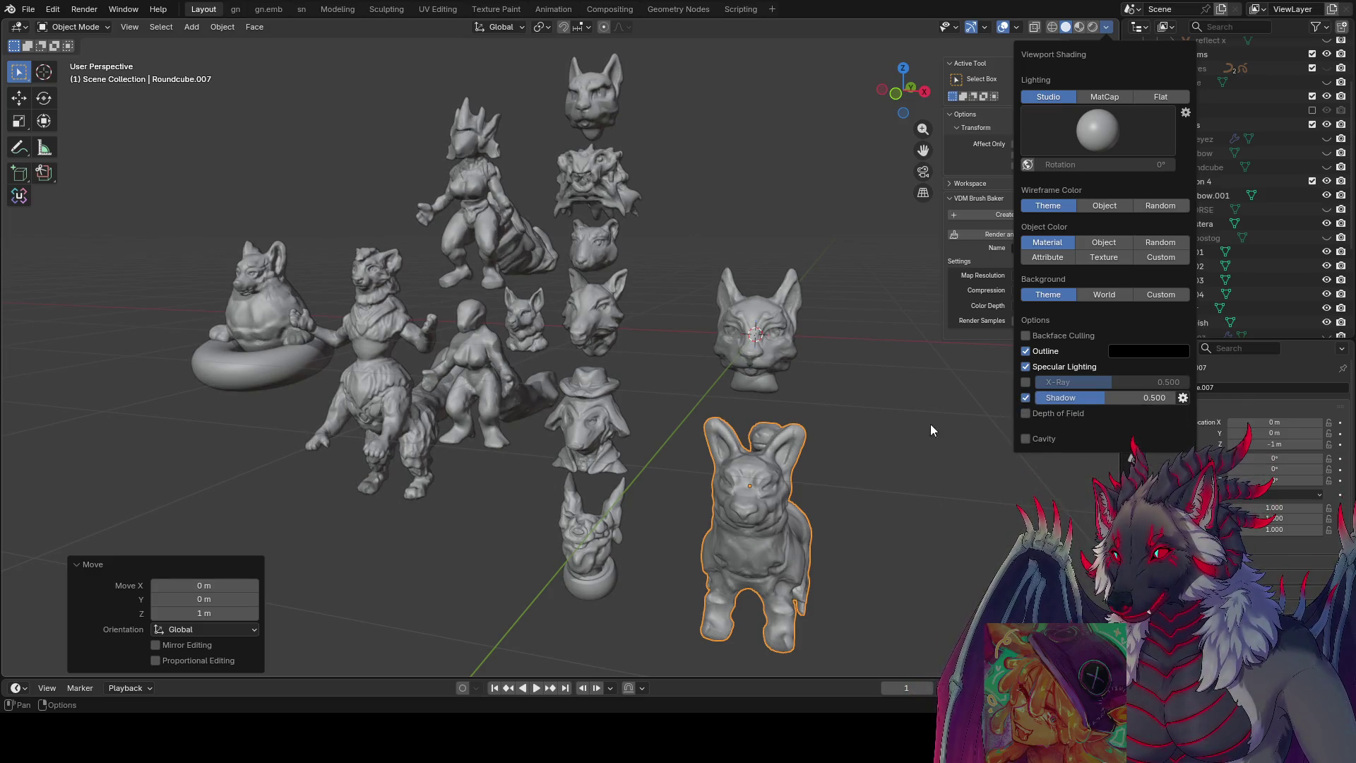
mouse_move(842, 431)
middle_mouse_down()
mouse_move(709, 422)
mouse_move(913, 425)
middle_mouse_up()
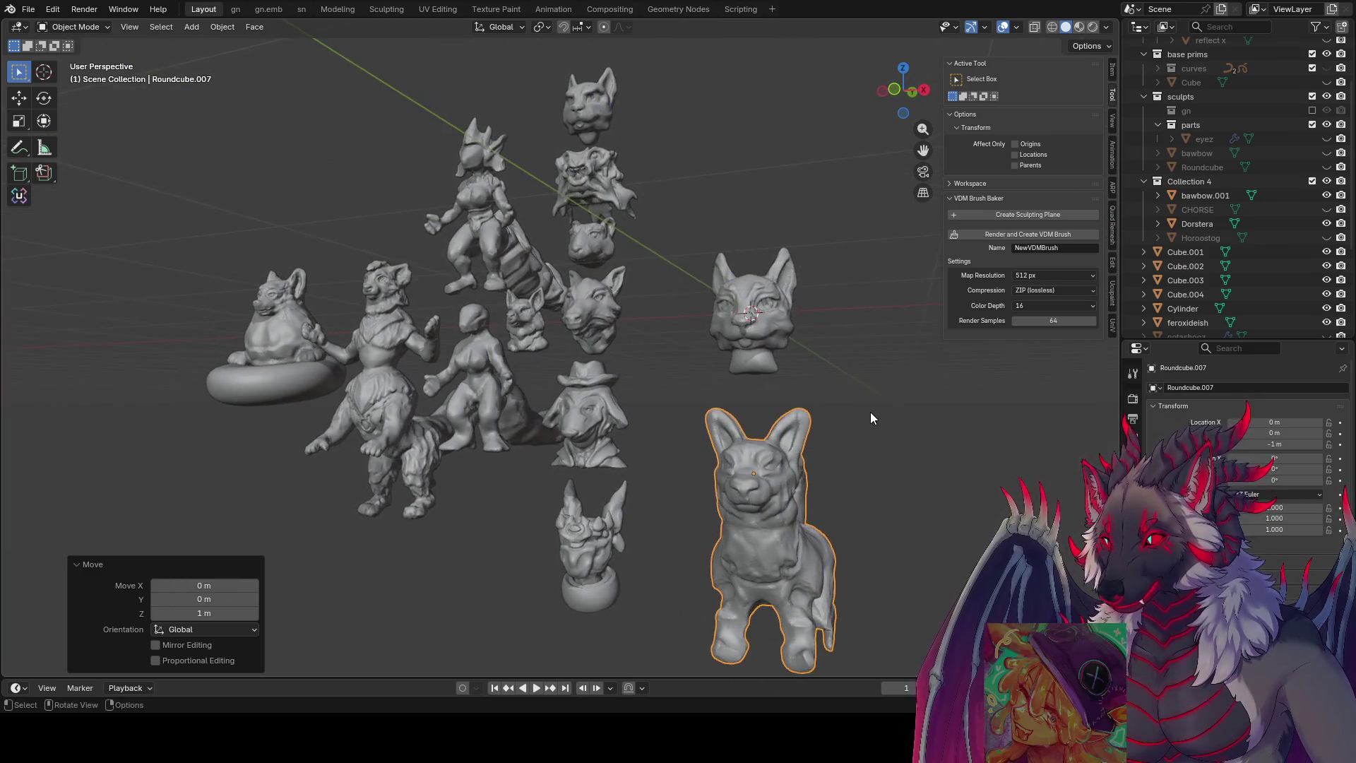
- Raise the small eared bust (Cube.004) and place it beside the cat head
middle_click_drag(872, 413, 880, 438)
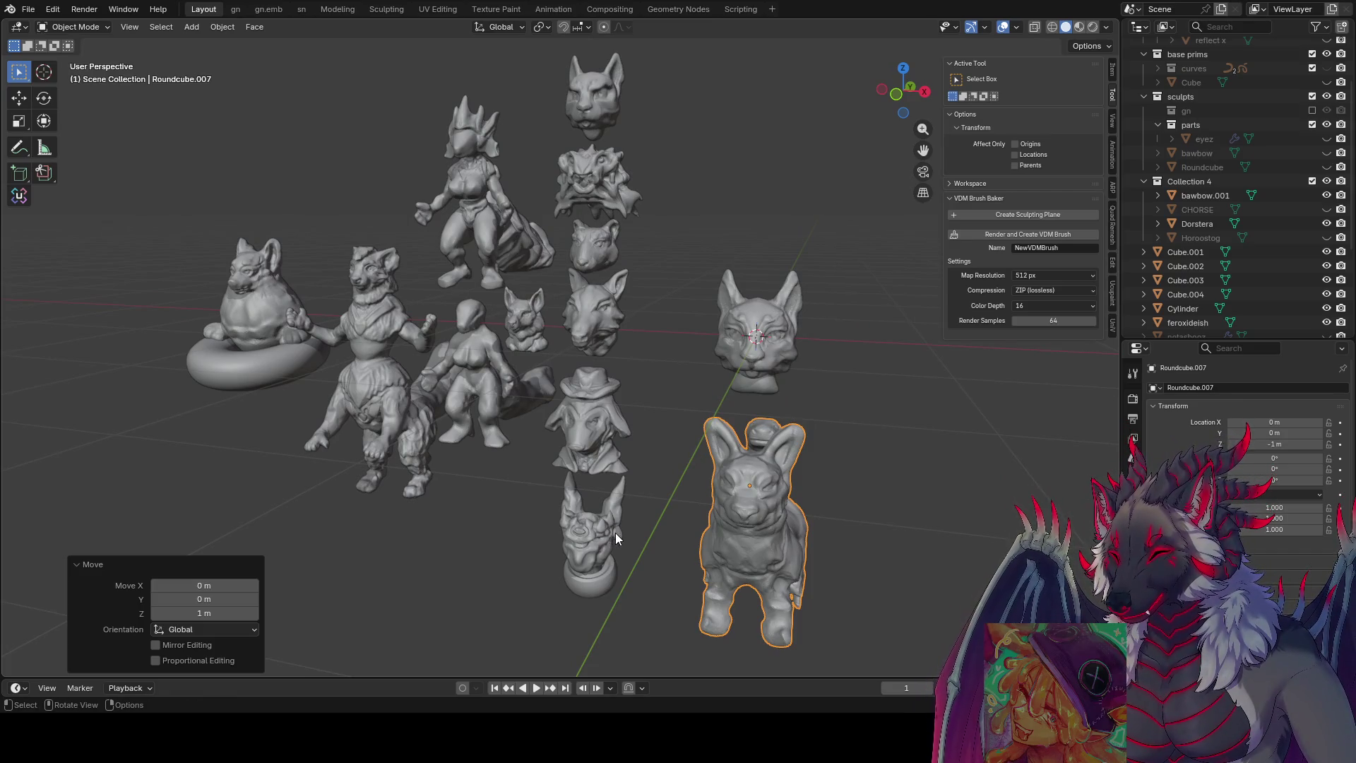
left_click(603, 546)
right_click(629, 518)
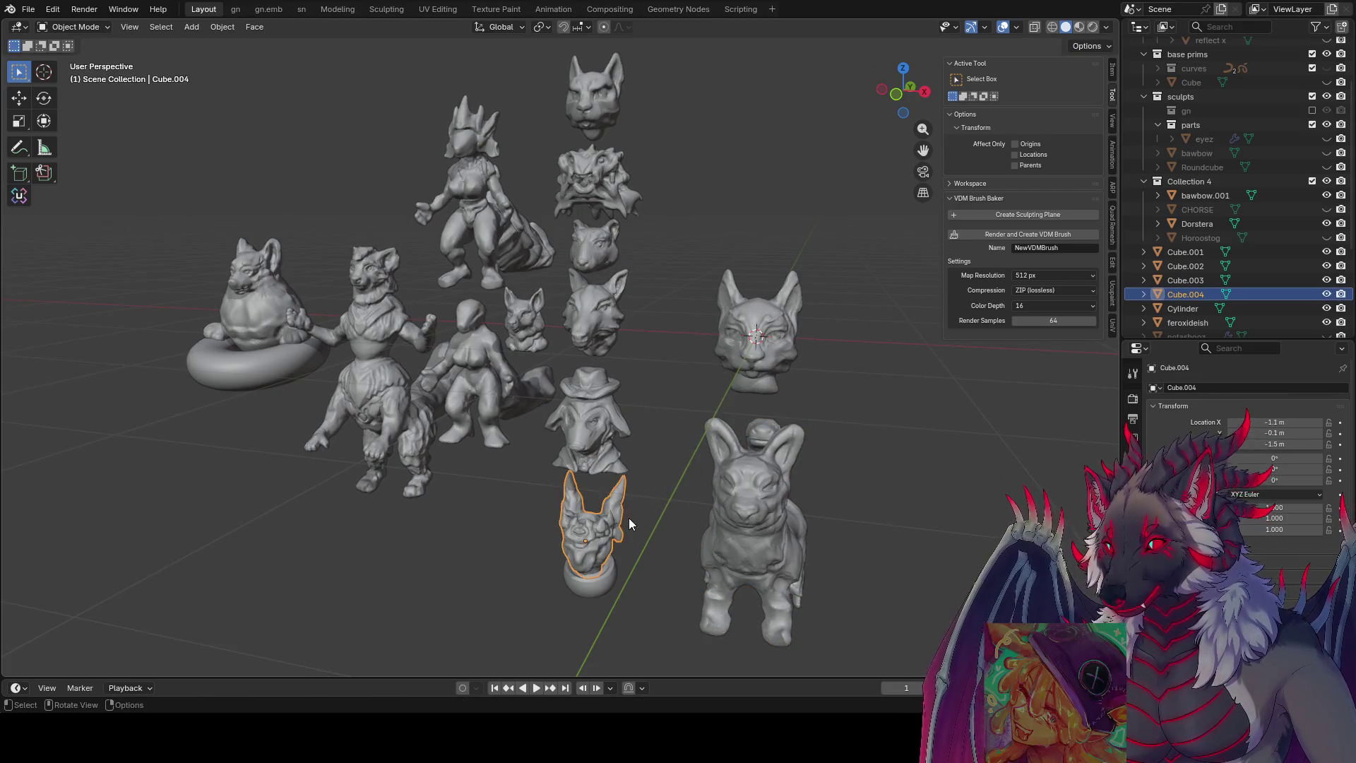
key("g")
key("z")
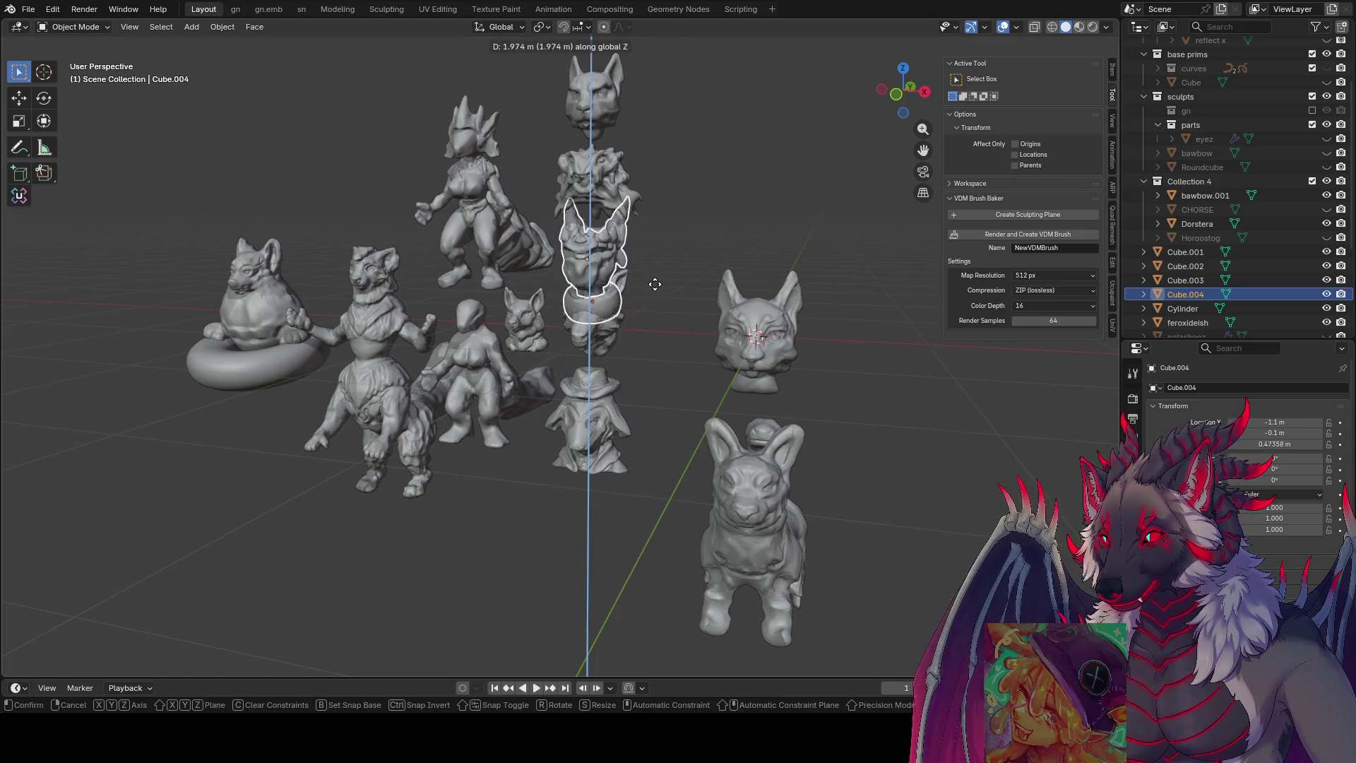
key("Return")
key("g")
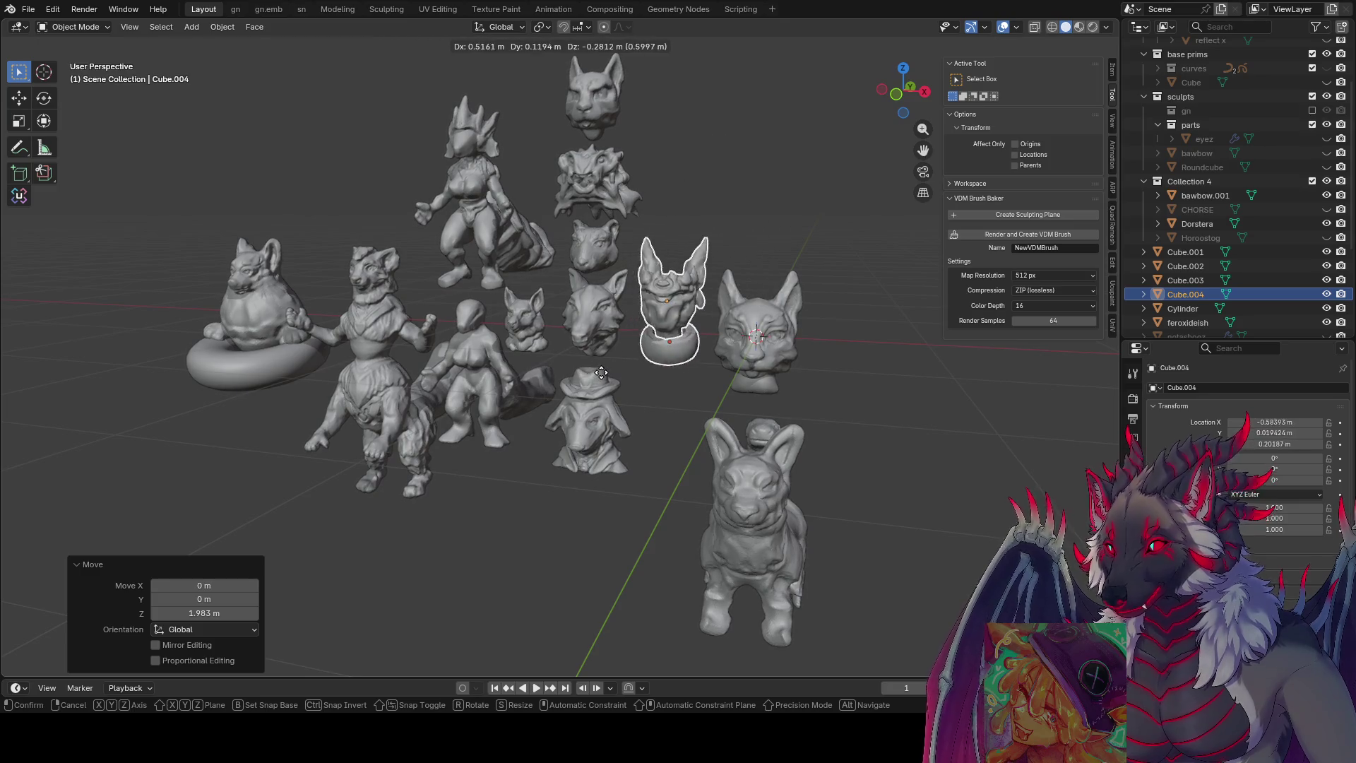
left_click(734, 345)
key("g")
mouse_move(733, 344)
middle_mouse_down()
mouse_move(746, 345)
mouse_move(727, 312)
mouse_move(734, 330)
middle_mouse_up()
key("z")
left_click(747, 347)
- Tilt the bust forward with two rotations about the X axis
key("r")
key("x")
left_click(720, 309)
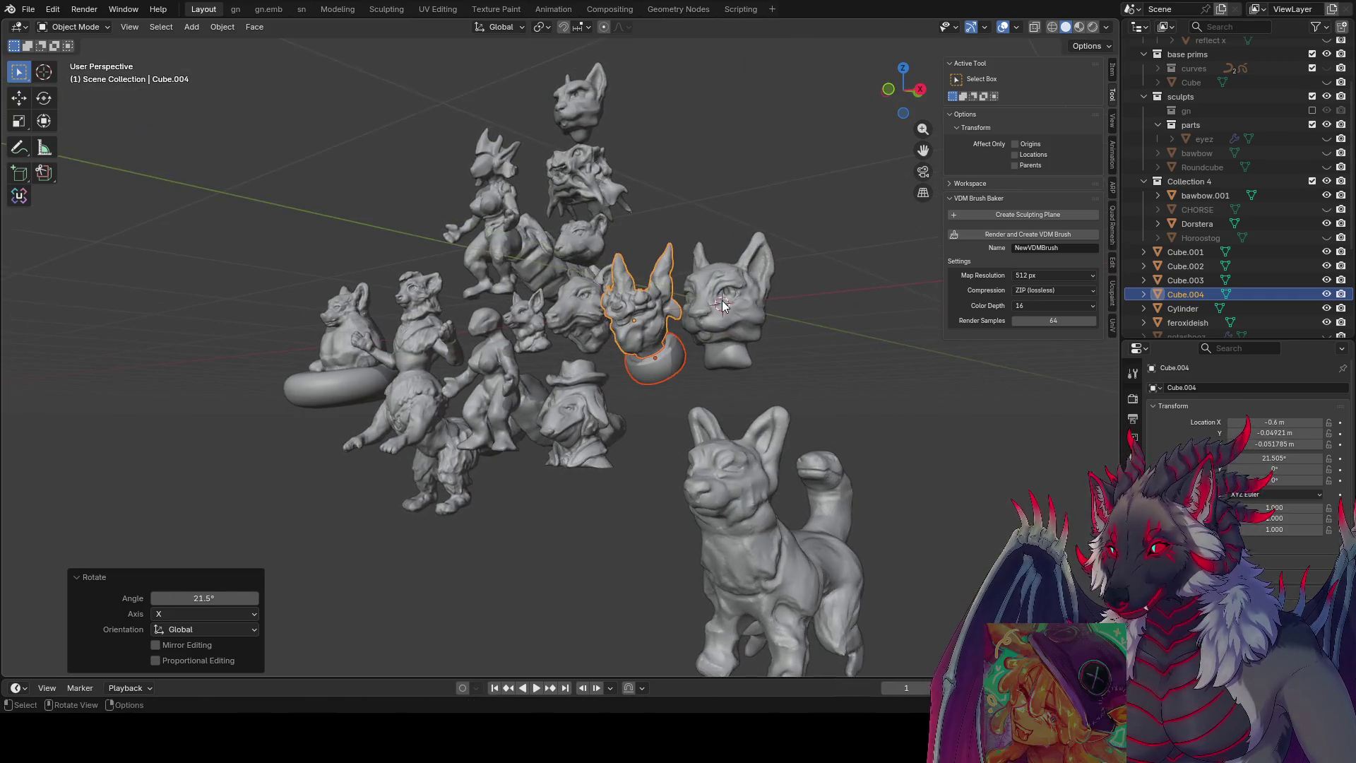
key("r")
key("x")
left_click(738, 341)
- Resize the ring base (Torus.001) to about 0.825 so it fits beneath the bust
left_click(666, 370)
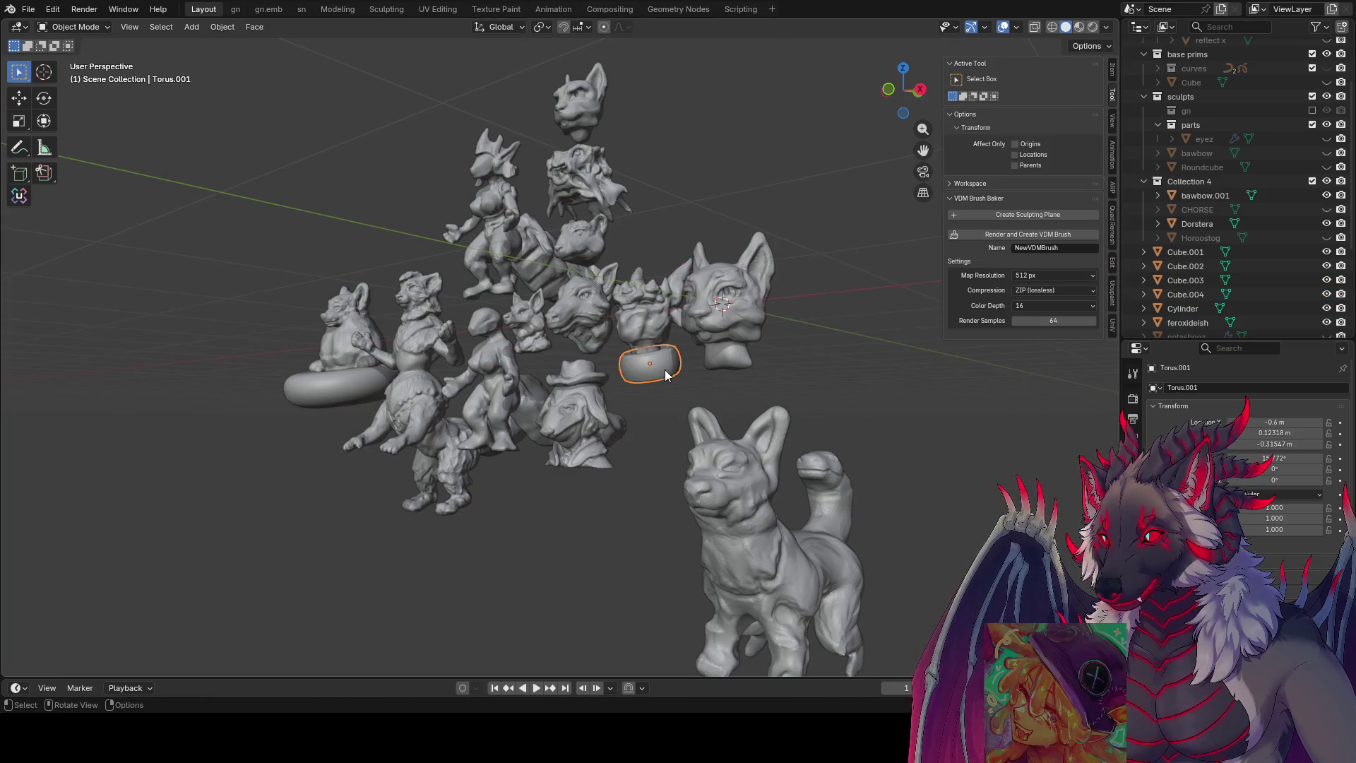
middle_click_drag(684, 370, 751, 400)
key("s")
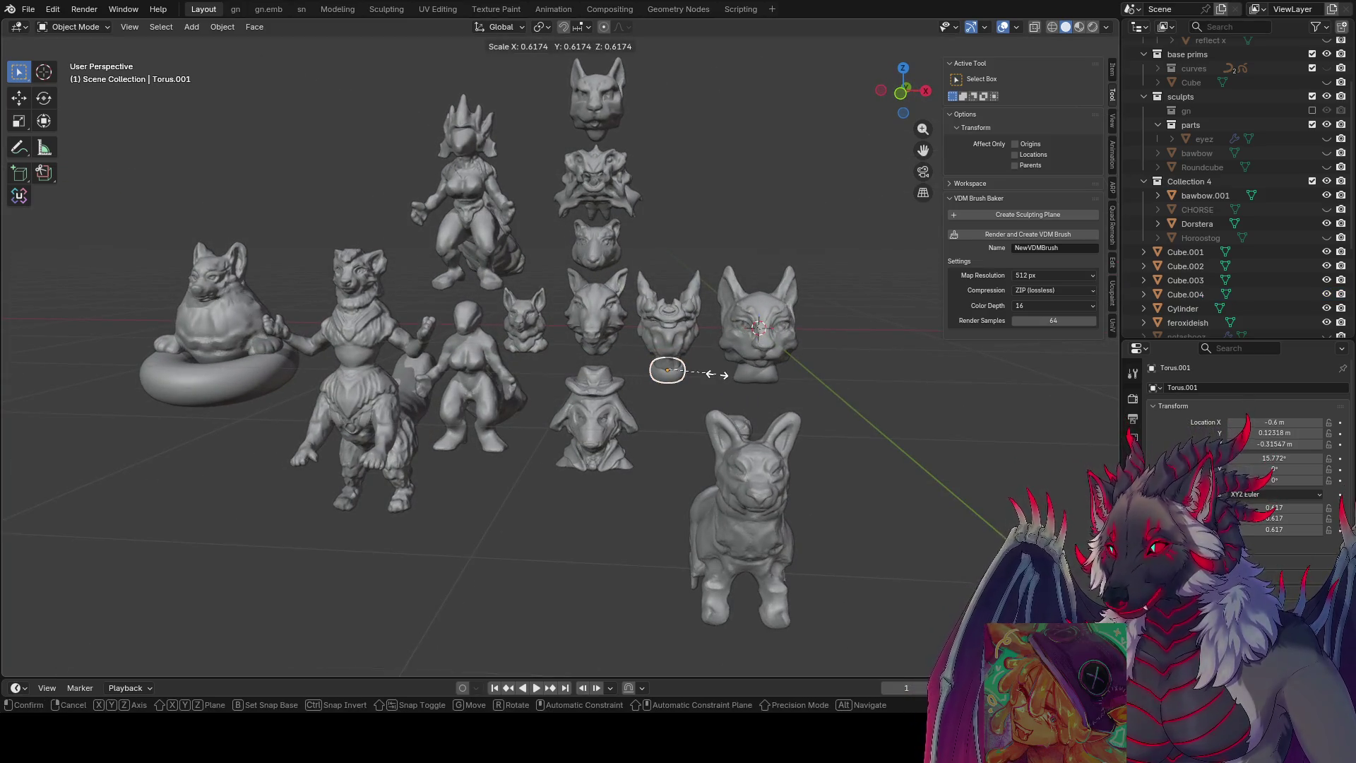
left_click(710, 373)
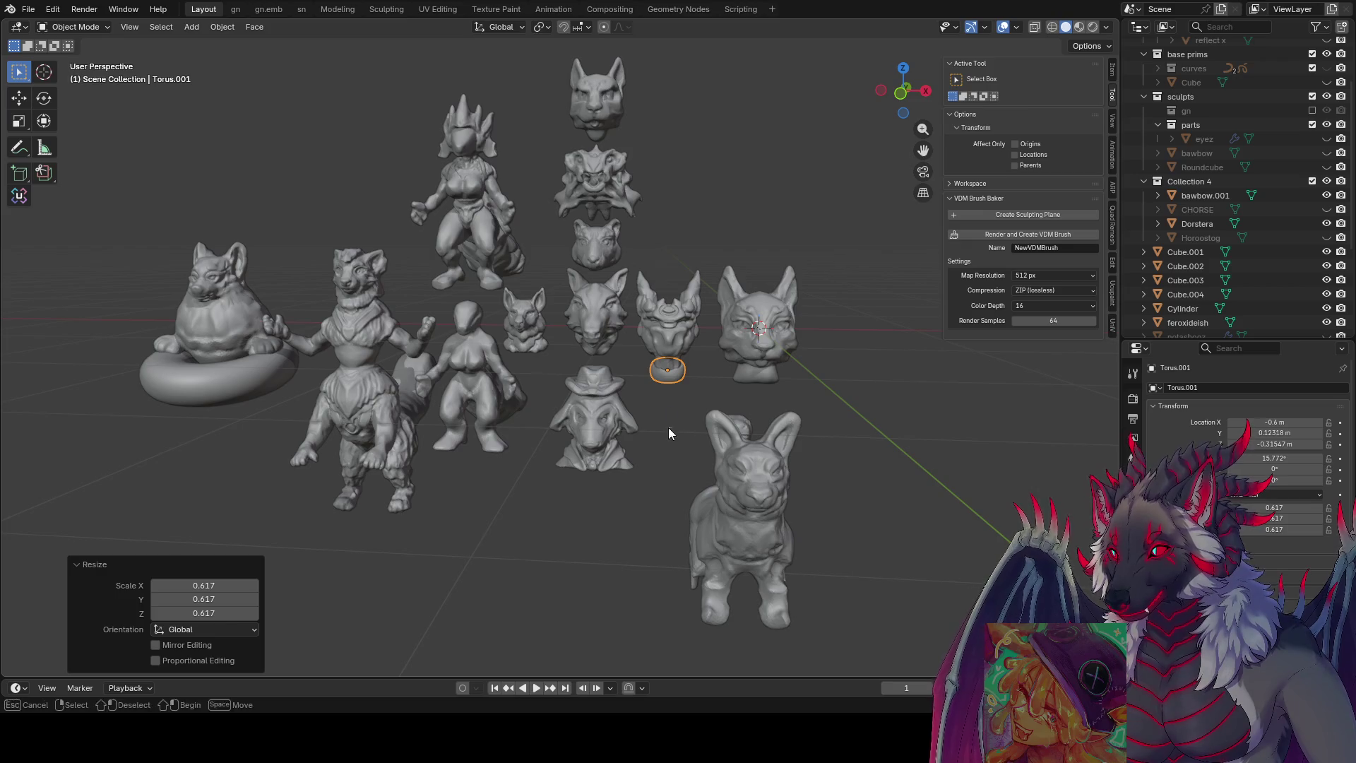
key("Tab")
key("Tab")
middle_click_drag(894, 434, 789, 403)
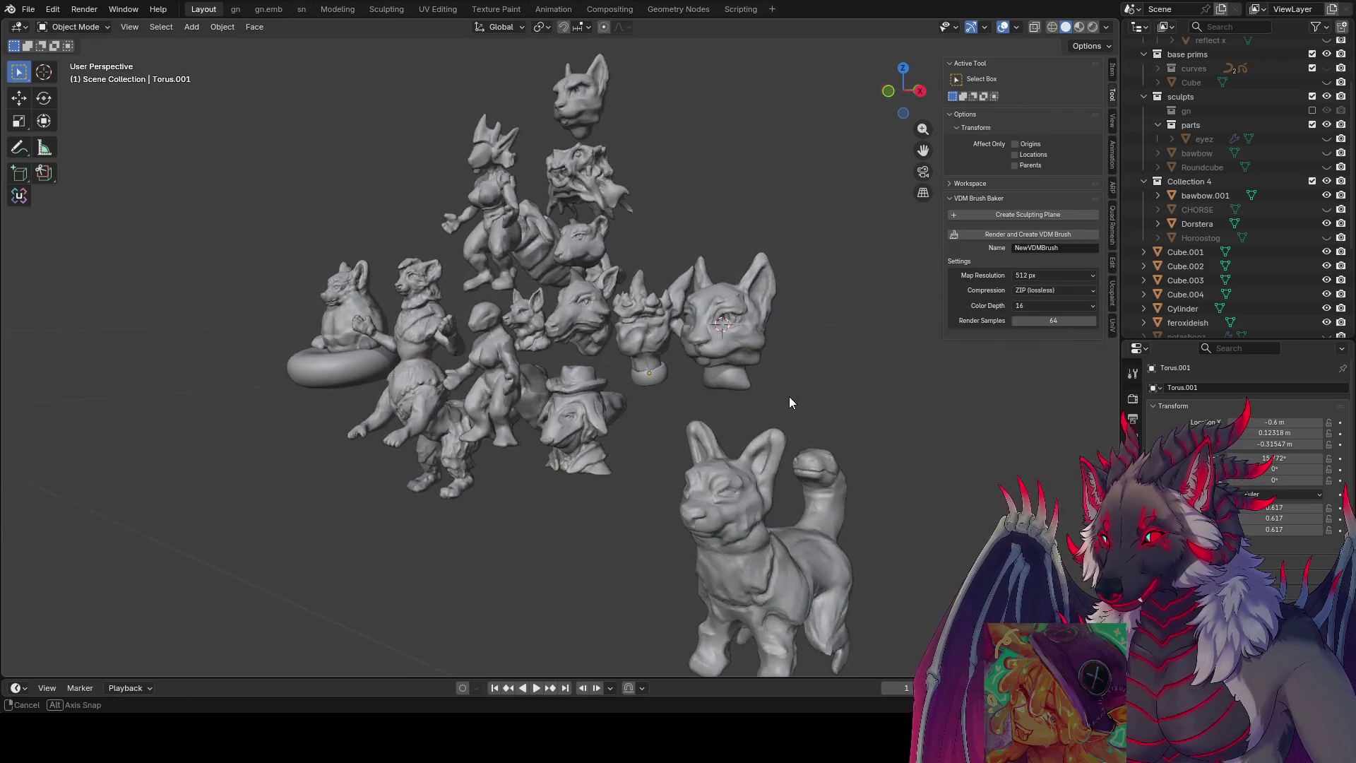
key("s")
left_click(674, 372)
mouse_move(645, 502)
middle_mouse_down()
mouse_move(864, 506)
mouse_move(868, 448)
mouse_move(849, 454)
mouse_move(899, 463)
mouse_move(824, 462)
mouse_move(801, 476)
mouse_move(785, 460)
mouse_move(853, 463)
middle_mouse_up()
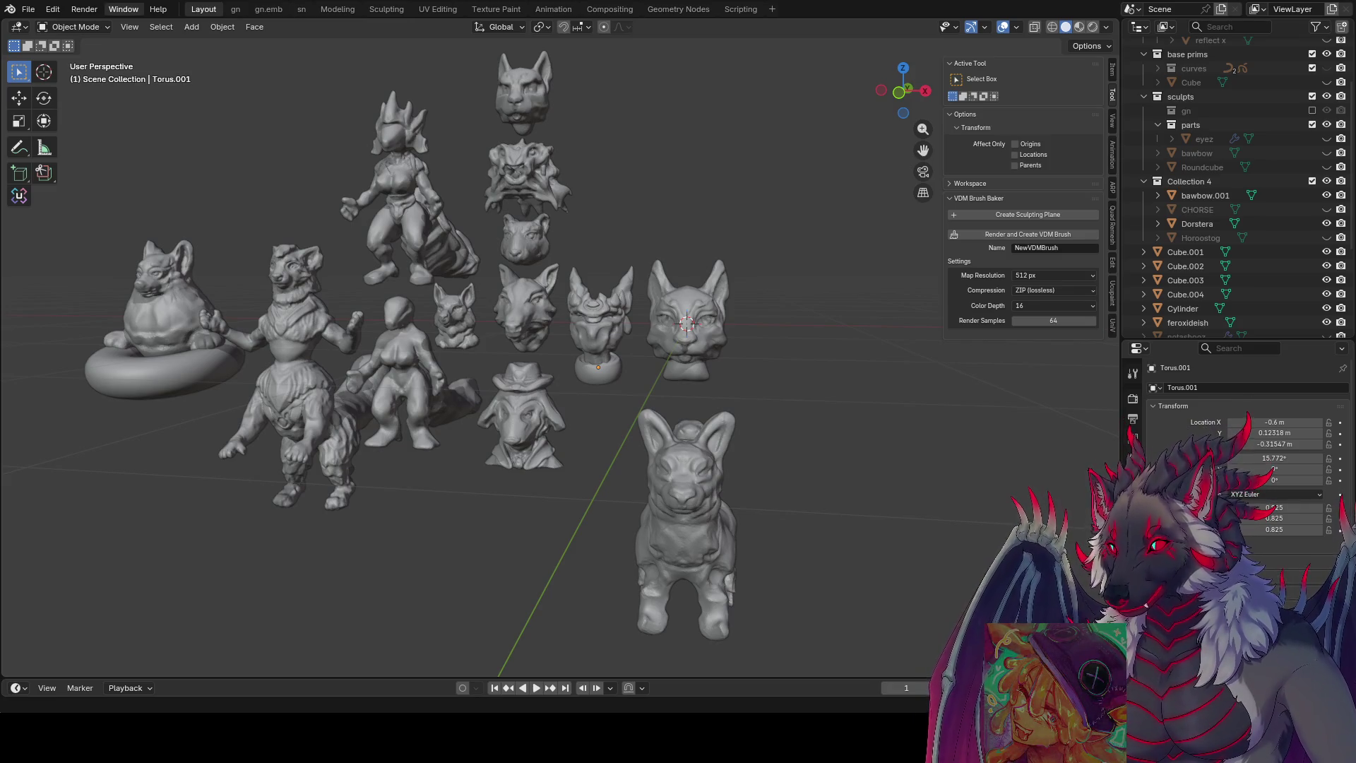
- Turn off viewport shadows in the shading settings and save the scene as inspire me.blend
left_click(1107, 27)
left_click(1083, 127)
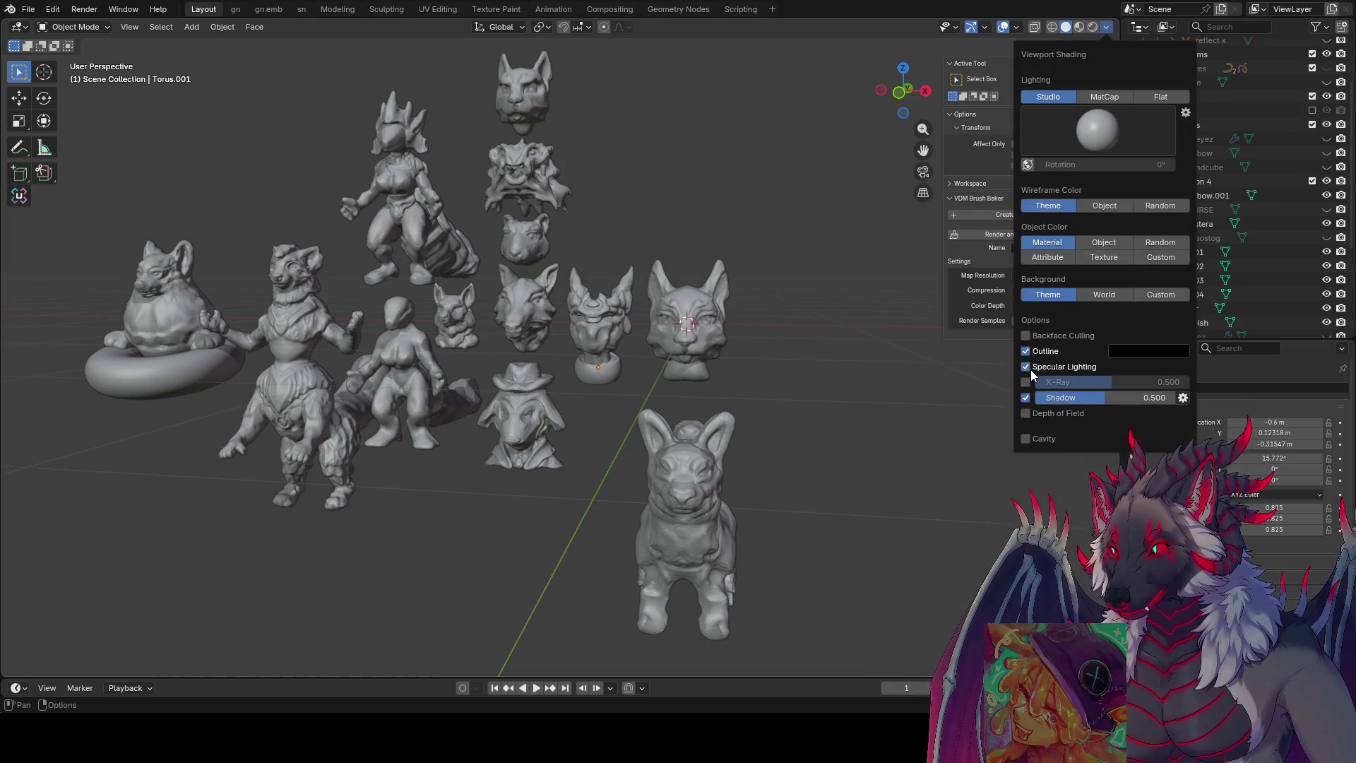
left_click(1025, 397)
mouse_move(765, 379)
middle_mouse_down()
mouse_move(736, 369)
mouse_move(817, 413)
mouse_move(775, 357)
mouse_move(931, 321)
mouse_move(1013, 338)
mouse_move(813, 373)
mouse_move(774, 351)
mouse_move(490, 336)
mouse_move(592, 358)
middle_mouse_up()
key("ctrl+s")
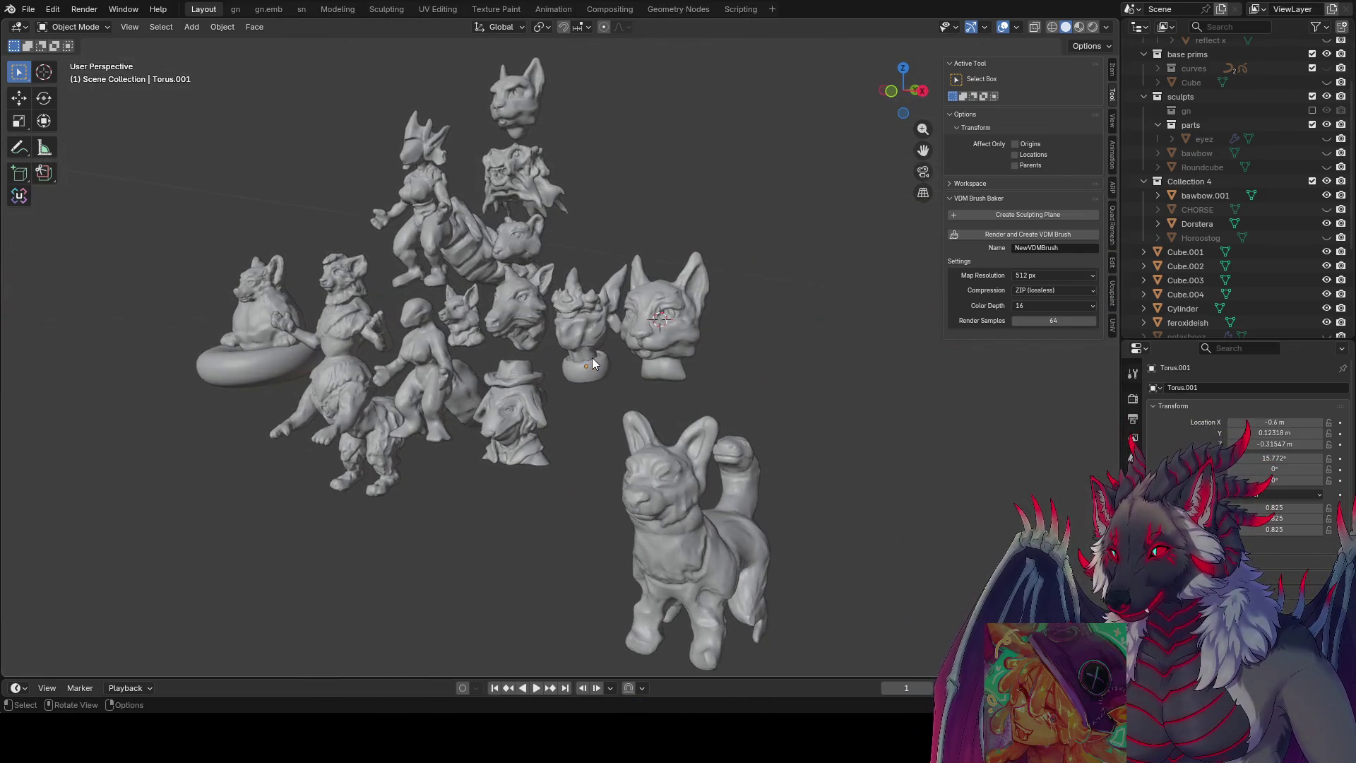
key("ctrl+s")
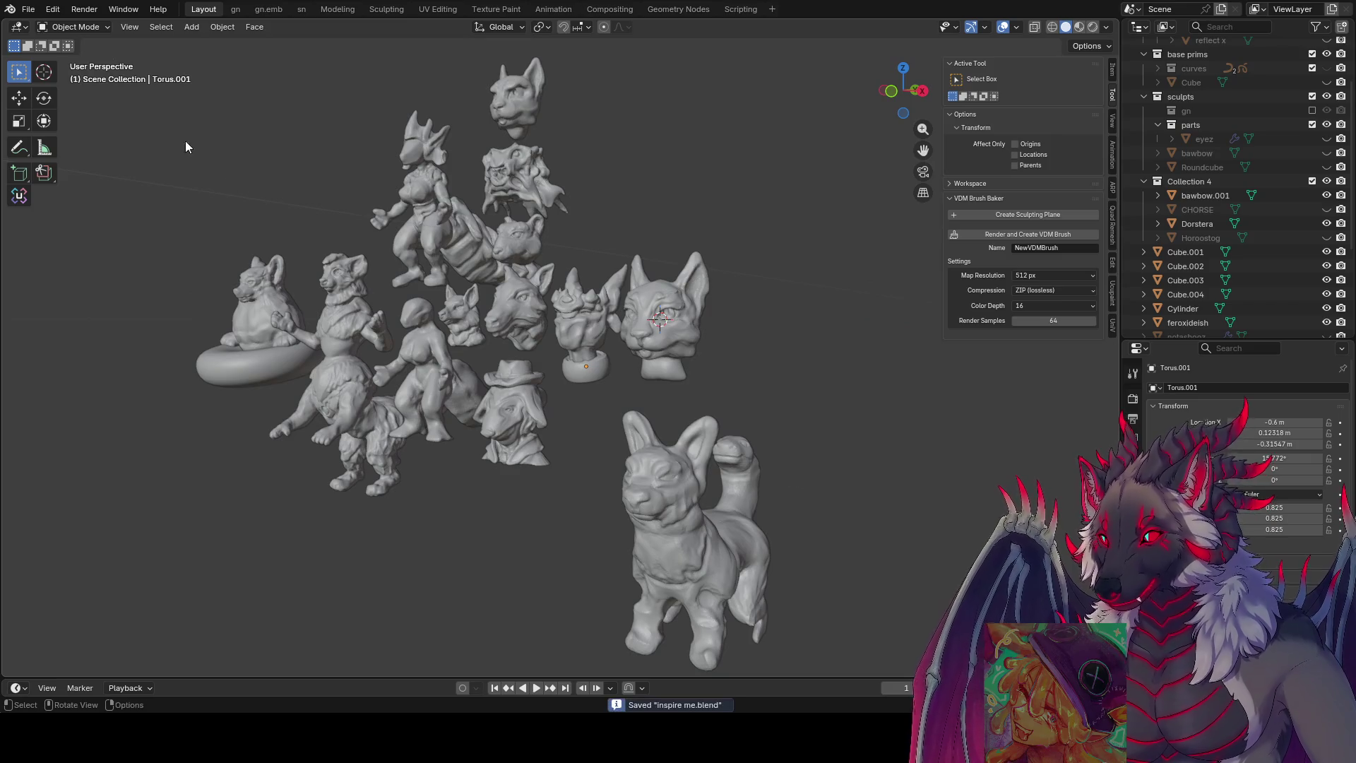